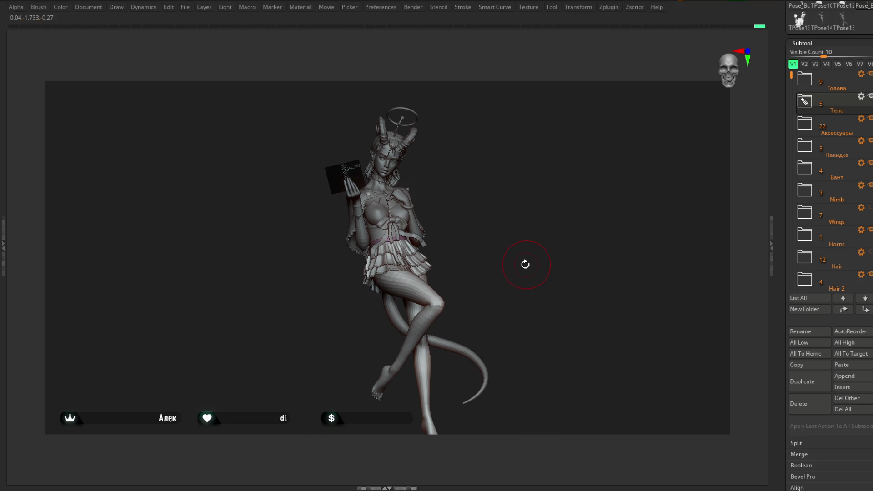
Step: Show the UI palettes again and orbit to compare the posed and T-pose figures
key("Tab")
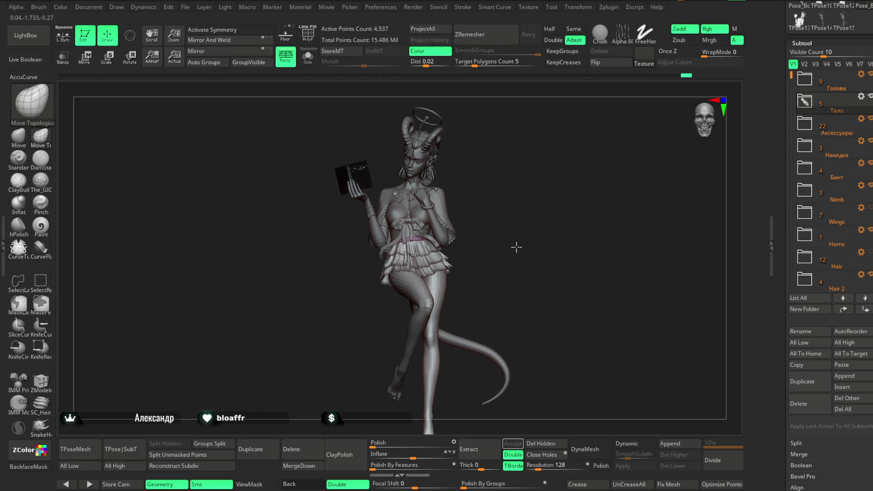
mouse_move(523, 245)
left_mouse_down()
mouse_move(478, 248)
mouse_move(531, 252)
left_mouse_up()
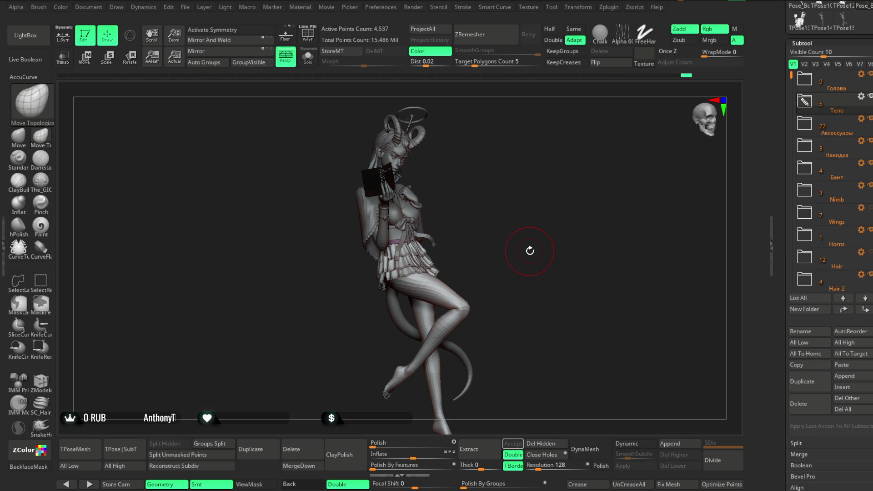
left_click_drag(530, 250, 490, 257)
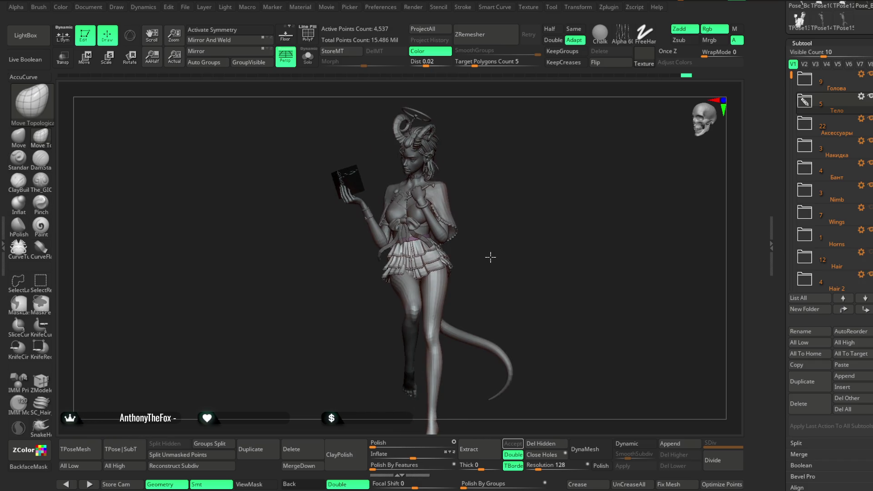
left_click_drag(490, 257, 521, 254)
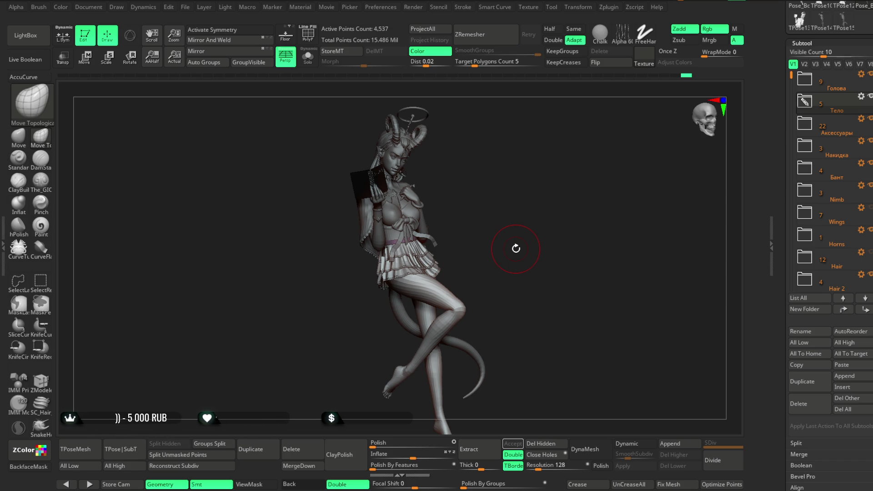
mouse_move(522, 184)
left_mouse_down()
mouse_move(510, 195)
mouse_move(507, 239)
mouse_move(517, 183)
mouse_move(515, 215)
mouse_move(516, 190)
mouse_move(525, 199)
mouse_move(515, 232)
mouse_move(518, 205)
mouse_move(529, 204)
left_mouse_up()
key("space")
Step: Select the chest bow subtool and inspect it with quick brush settings shown
mouse_move(542, 160)
left_mouse_down()
mouse_move(559, 191)
mouse_move(564, 151)
mouse_move(519, 199)
mouse_move(515, 217)
left_mouse_up()
left_click(478, 177, "alt")
key("space")
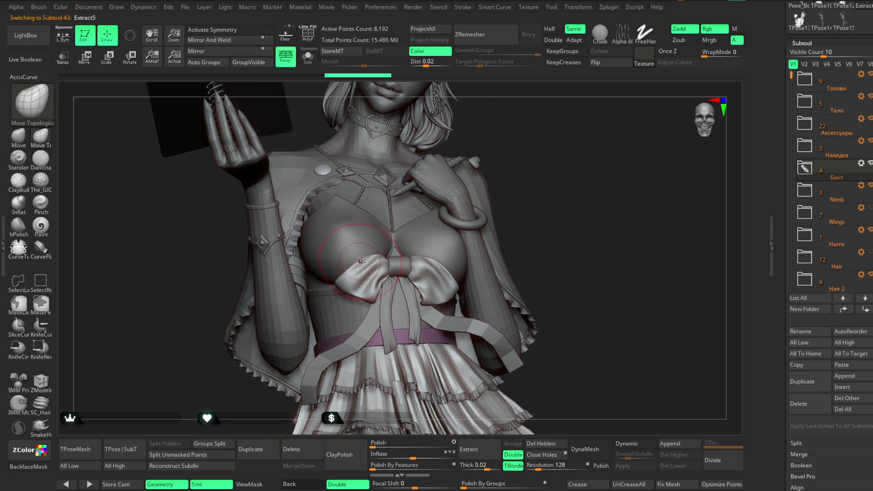
left_click_drag(358, 262, 447, 268)
mouse_move(546, 208)
left_mouse_down()
mouse_move(551, 165)
mouse_move(539, 191)
left_mouse_up()
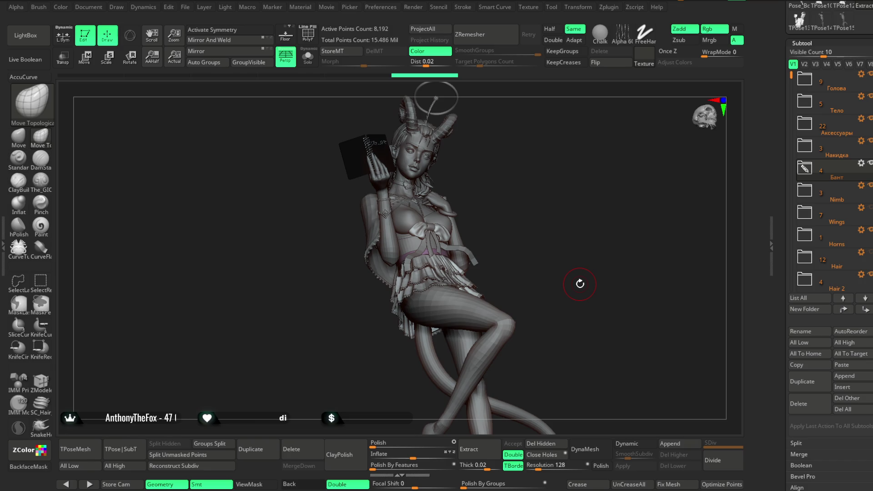
Step: Orbit to an upright front view and close in on the torso and bow
mouse_move(524, 171)
left_mouse_down()
mouse_move(517, 186)
mouse_move(504, 185)
mouse_move(521, 181)
left_mouse_up()
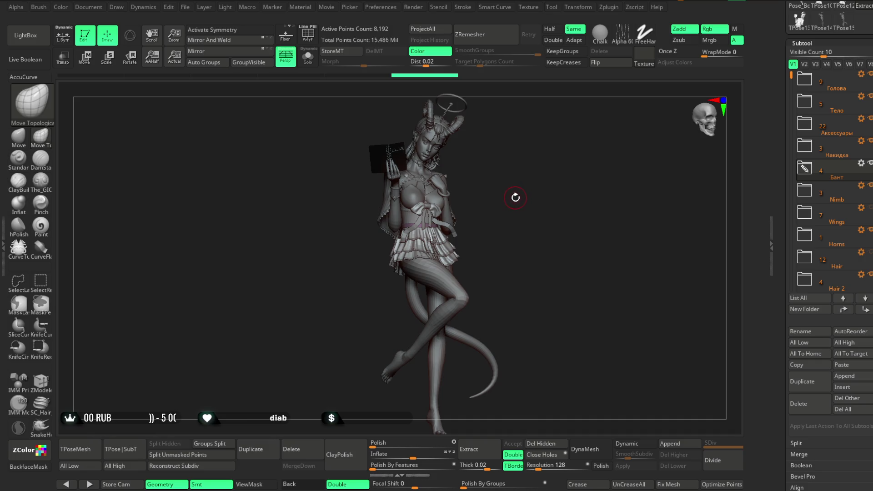
mouse_move(521, 192)
left_mouse_down()
mouse_move(511, 196)
mouse_move(516, 251)
left_mouse_up()
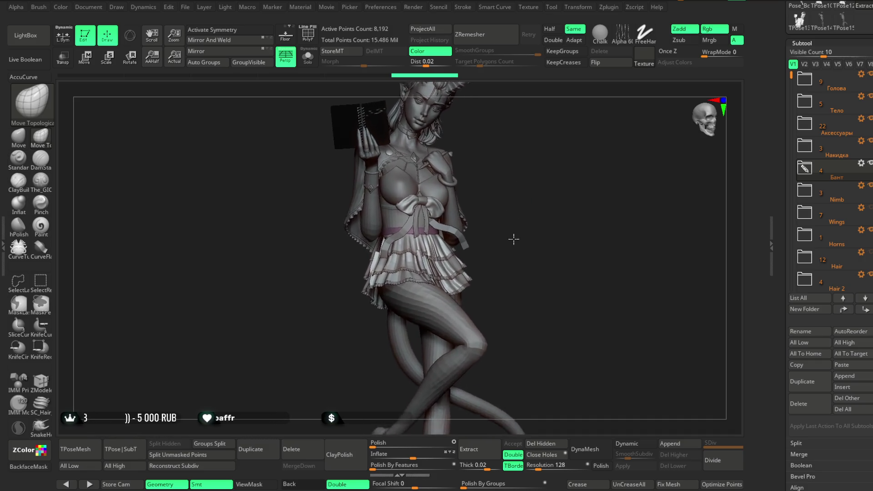
left_click_drag(525, 216, 571, 313, "alt")
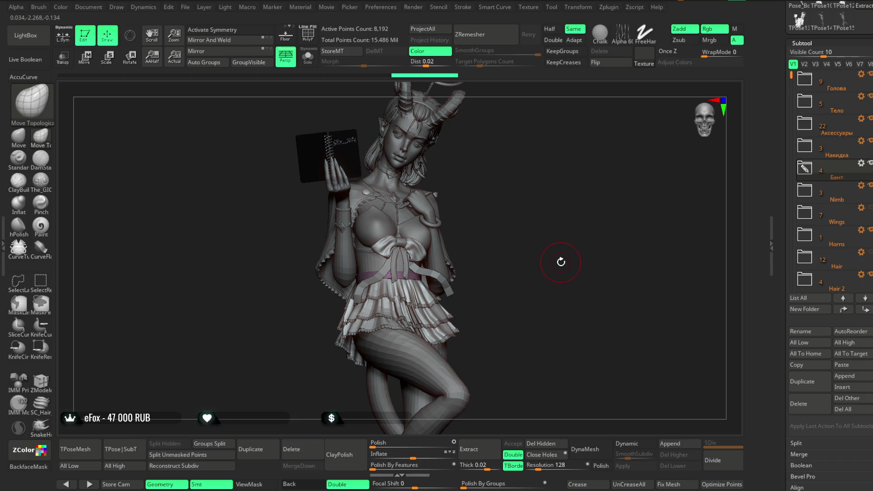
Step: Review the model with the interface hidden, then bring the UI back
mouse_move(561, 261)
left_mouse_down()
mouse_move(538, 202)
mouse_move(565, 161)
mouse_move(532, 171)
mouse_move(504, 218)
mouse_move(524, 179)
mouse_move(526, 204)
mouse_move(536, 145)
mouse_move(525, 198)
mouse_move(535, 184)
mouse_move(532, 171)
mouse_move(522, 200)
mouse_move(528, 171)
mouse_move(522, 188)
mouse_move(518, 174)
mouse_move(523, 220)
left_mouse_up()
key("Tab")
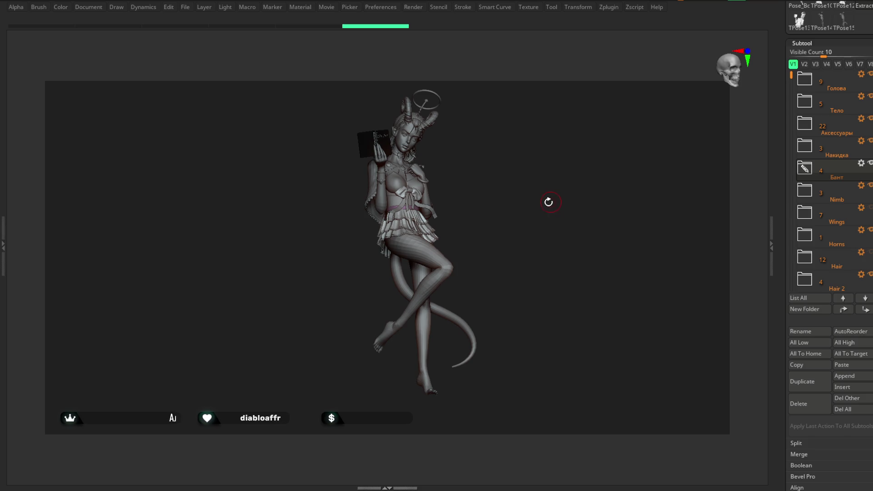
key("Tab")
left_click_drag(523, 212, 537, 207)
Step: Zoom onto the crossed legs and make the Pose_Book1 body subtool active
right_click_drag(537, 207, 542, 166, "ctrl")
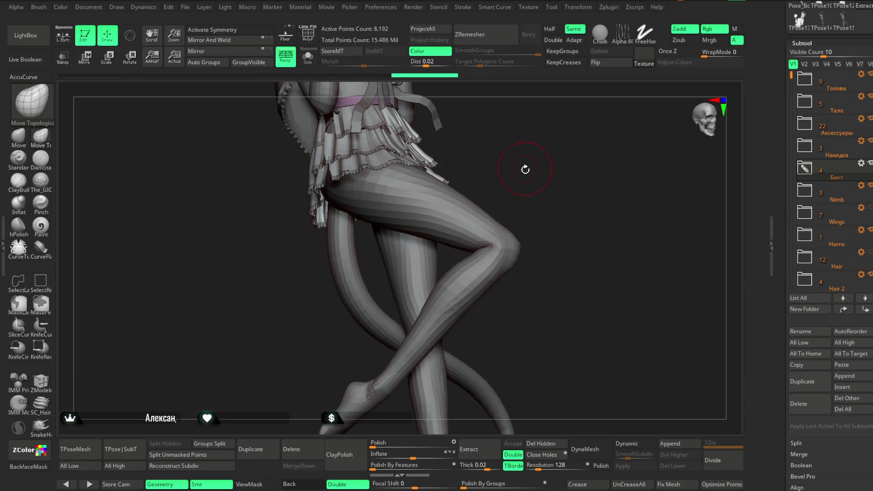
left_click(472, 281, "alt")
left_click_drag(491, 273, 505, 245)
key("space")
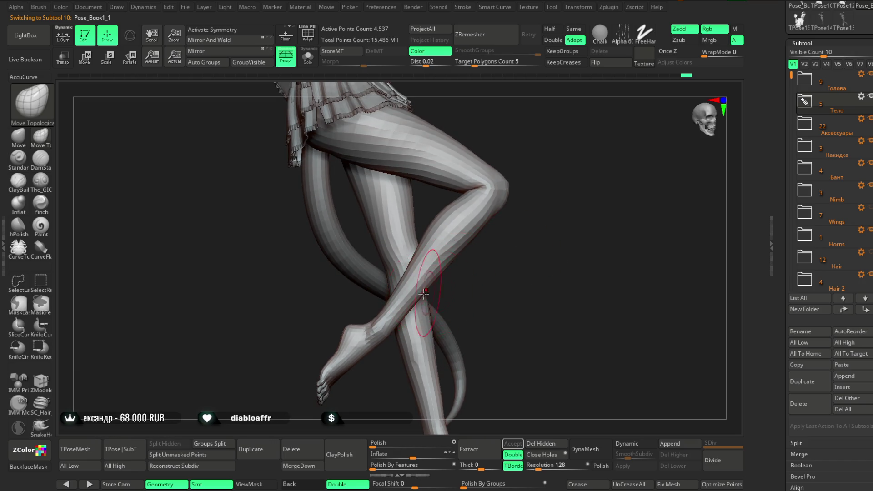
Step: Orbit around the legs and reshape the left shin with a Move brush stroke
right_click_drag(450, 279, 488, 253)
left_click_drag(489, 252, 411, 253)
mouse_move(443, 225)
right_mouse_down()
mouse_move(486, 201)
mouse_move(450, 205)
mouse_move(441, 236)
mouse_move(412, 225)
mouse_move(348, 248)
right_mouse_up()
mouse_move(382, 279)
right_mouse_down()
mouse_move(428, 259)
mouse_move(456, 204)
mouse_move(416, 232)
right_mouse_up()
Step: Lower the Draw Size in the quick brush settings
right_click(416, 222)
left_click_drag(447, 225, 440, 225)
left_click(387, 247)
Step: Orbit to check the legs from the front and reach the File menu
mouse_move(444, 214)
right_mouse_down()
mouse_move(488, 178)
mouse_move(444, 253)
mouse_move(509, 188)
mouse_move(505, 215)
mouse_move(493, 176)
mouse_move(508, 205)
mouse_move(511, 181)
mouse_move(498, 198)
mouse_move(522, 184)
mouse_move(505, 204)
mouse_move(497, 199)
right_mouse_up()
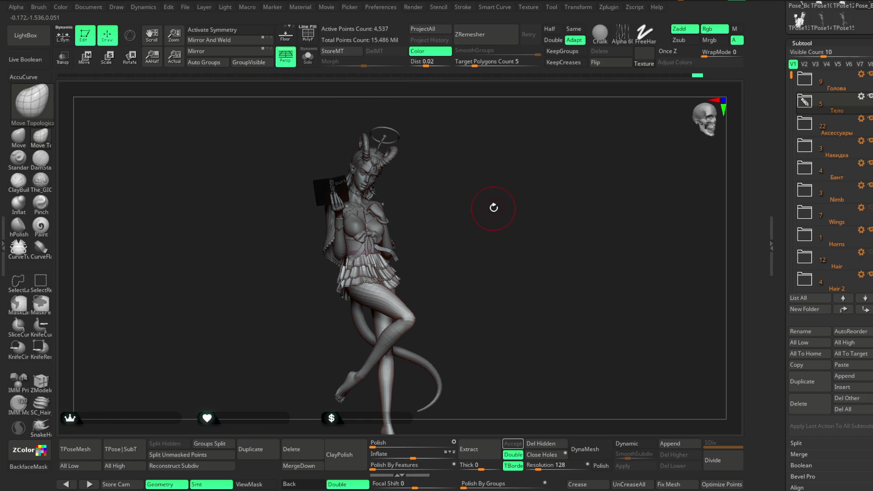
mouse_move(489, 205)
right_mouse_down()
mouse_move(481, 205)
mouse_move(489, 205)
right_mouse_up()
mouse_move(464, 252)
right_mouse_down()
mouse_move(466, 266)
mouse_move(458, 205)
mouse_move(456, 213)
right_mouse_up()
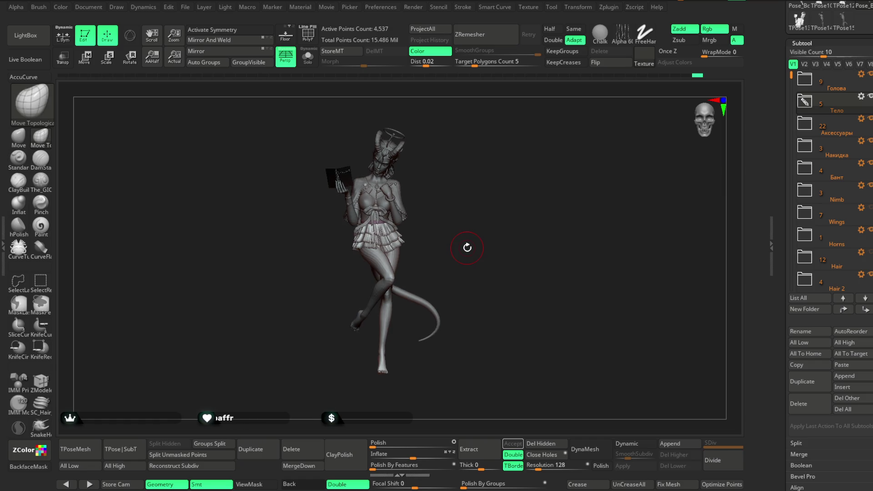
left_click(185, 6)
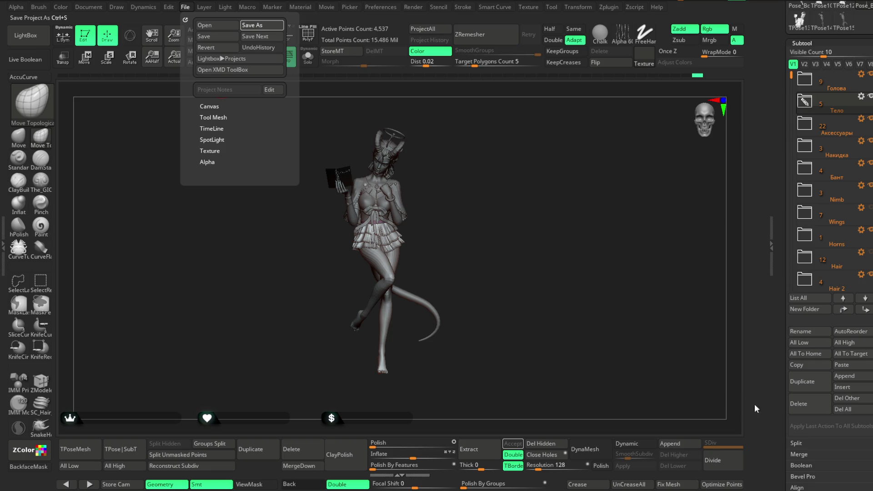
Step: Save the project with Ctrl+S and return to the File menu
key("ctrl+s")
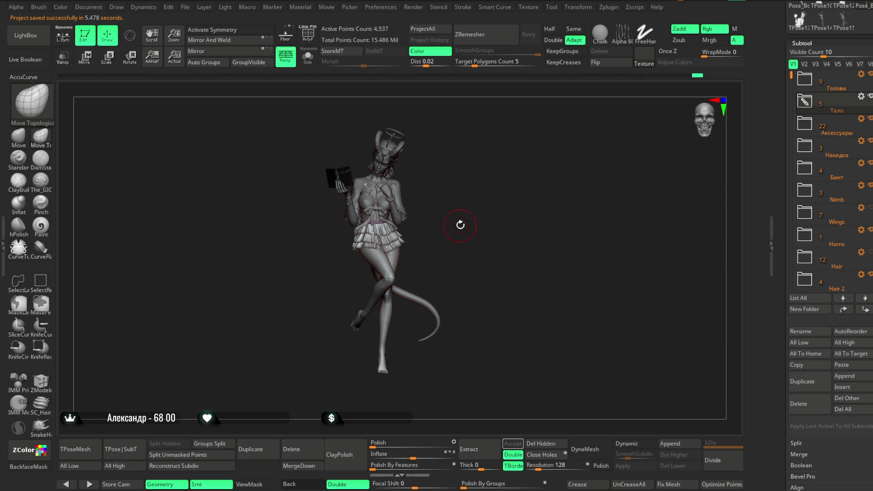
left_click_drag(460, 224, 488, 198)
scroll(484, 246, "up", 3)
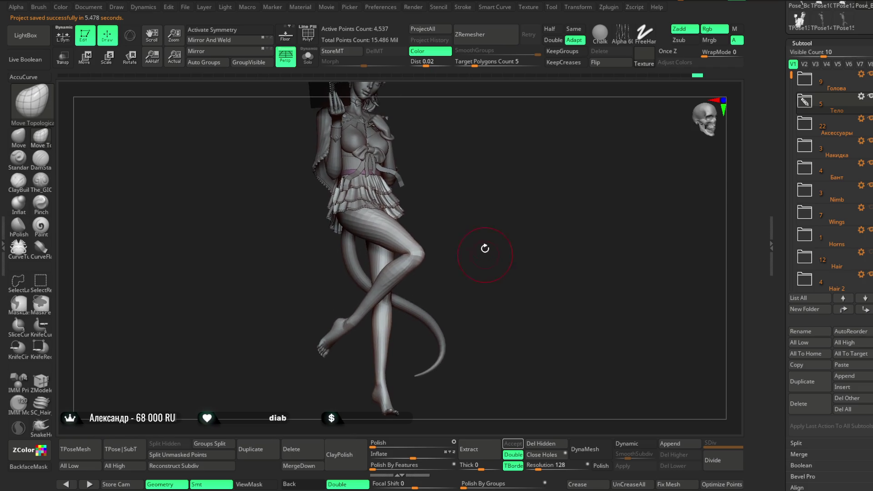
left_click(184, 7)
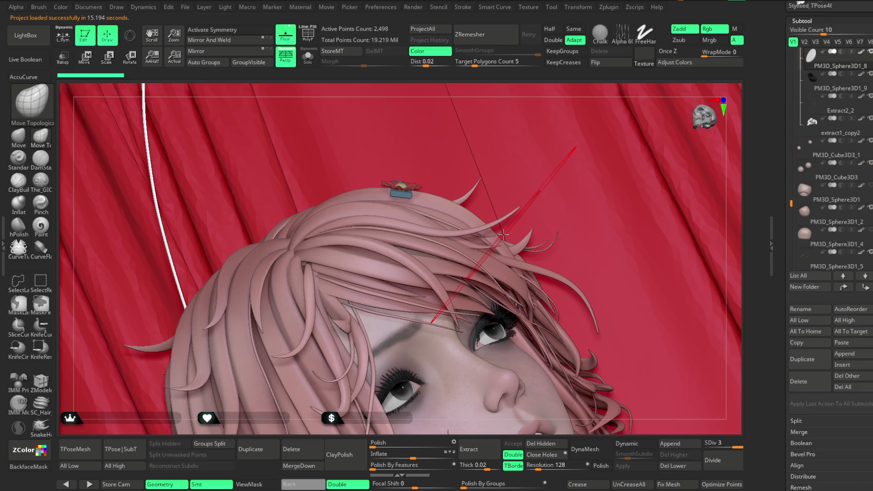
Step: Frame the whole curtained stage, view it from above and select another subtool
right_click_drag(573, 87, 573, 93)
key("f")
mouse_move(583, 167)
right_mouse_down()
mouse_move(585, 225)
mouse_move(587, 145)
mouse_move(552, 151)
mouse_move(559, 123)
mouse_move(565, 133)
mouse_move(578, 115)
mouse_move(580, 130)
right_mouse_up()
left_click(456, 236, "alt")
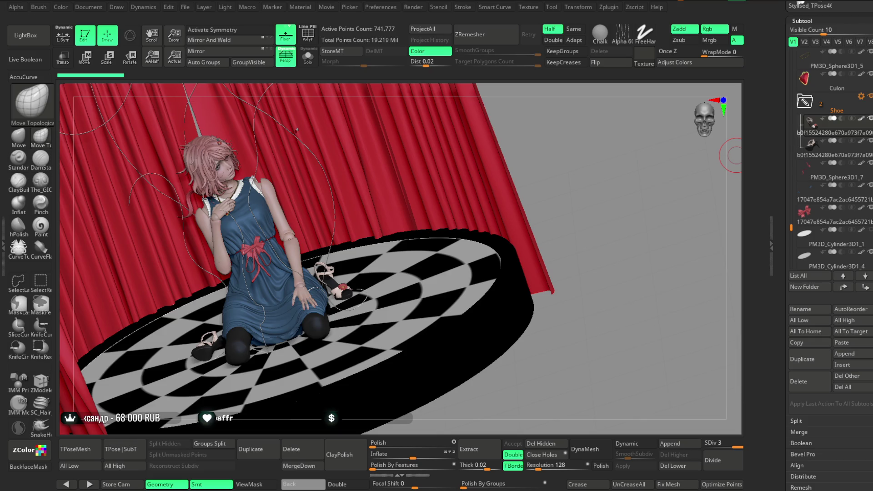
Step: Scroll the right tray so Load Tool, Save As and Export show above the Subtool list
mouse_move(809, 120)
left_mouse_down()
mouse_move(868, 209)
mouse_move(867, 300)
left_mouse_up()
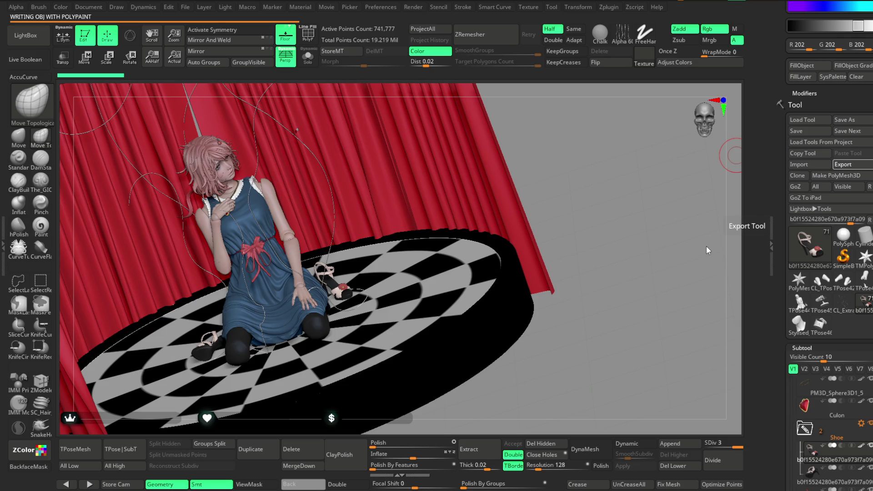
Step: Make the Culon subtool active and start opening another project from the File menu
left_click(833, 410)
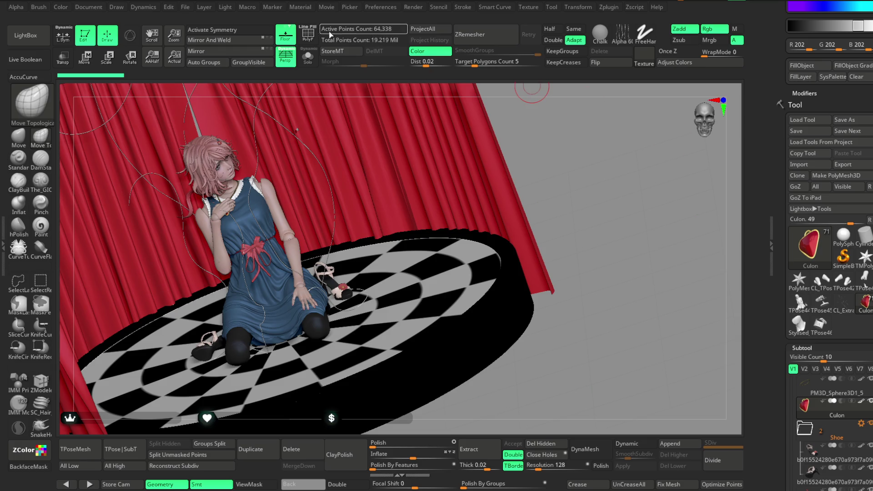
left_click(186, 10)
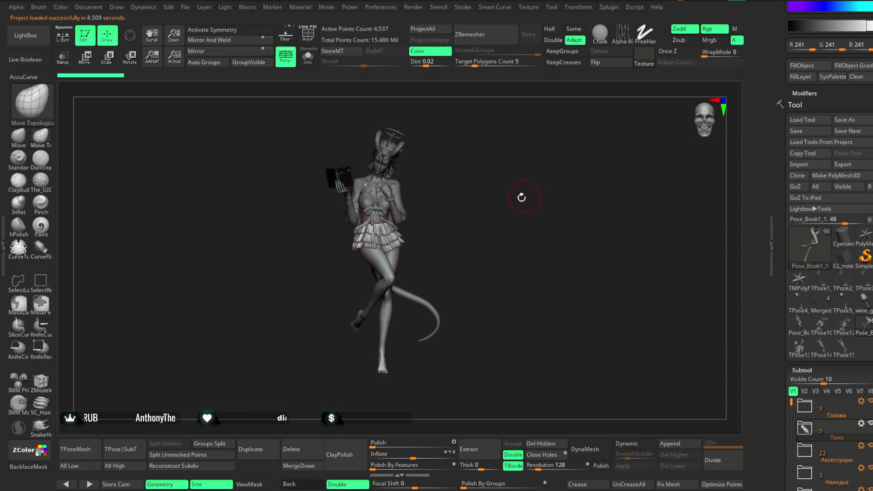
Step: Append a Sphere3D subtool beneath the figure and make it active
mouse_move(521, 197)
left_mouse_down()
mouse_move(526, 179)
mouse_move(500, 219)
mouse_move(573, 279)
left_mouse_up()
scroll(825, 204, "down", 4)
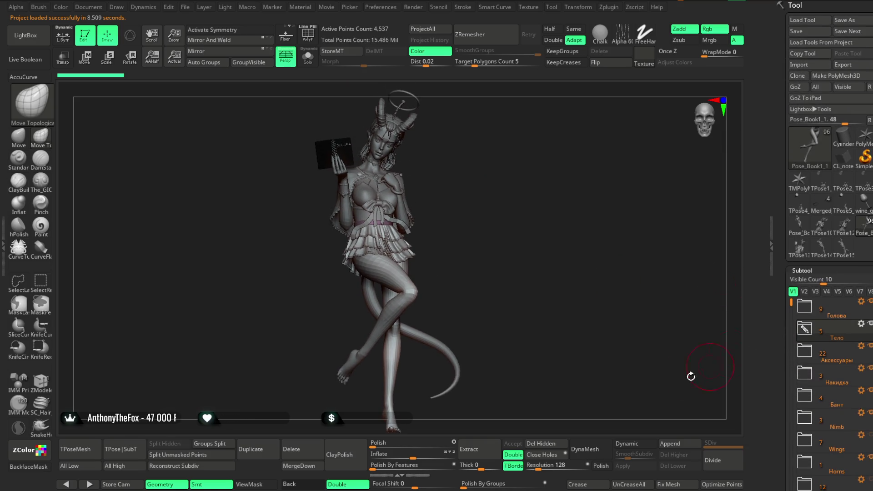
left_click(670, 444)
left_click(523, 239)
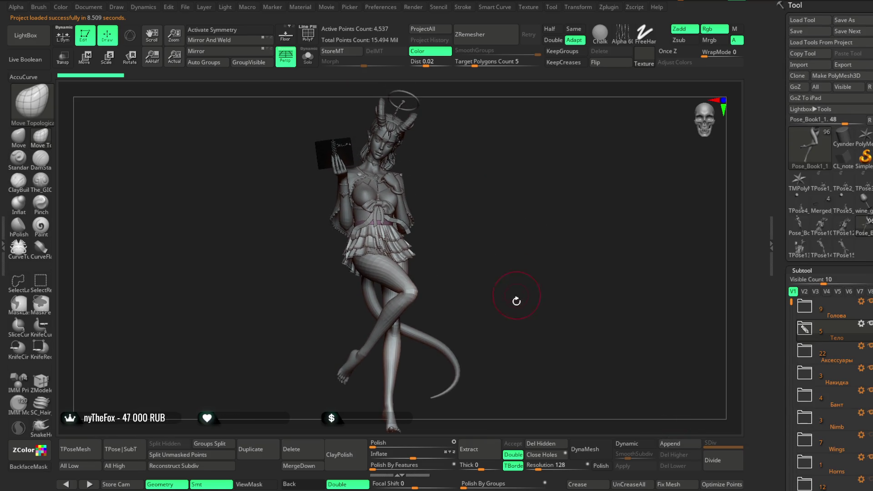
left_click(420, 362, "alt")
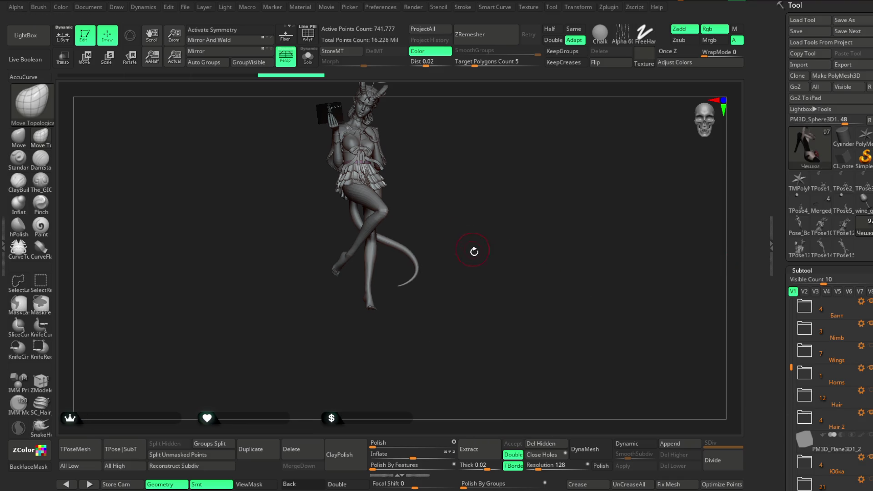
Step: Use the Transpose gizmo to place the sandal below the crossed feet, then return to Draw mode
right_click_drag(473, 248, 401, 216)
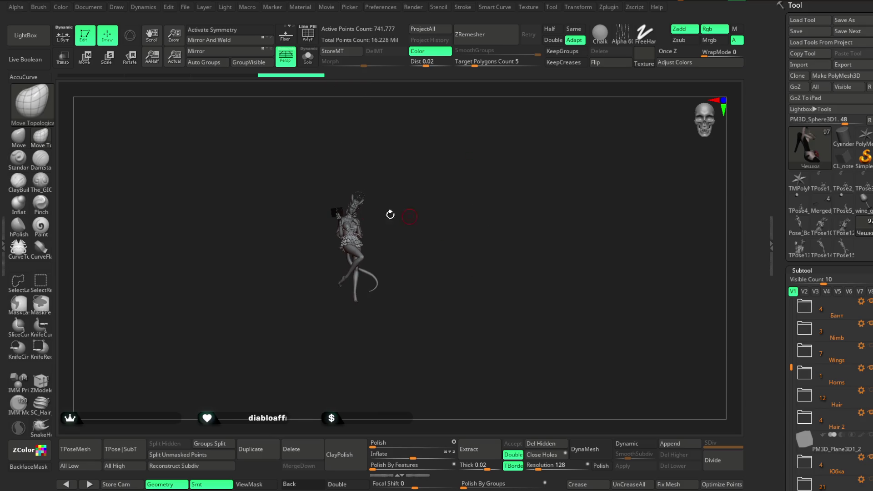
key("w")
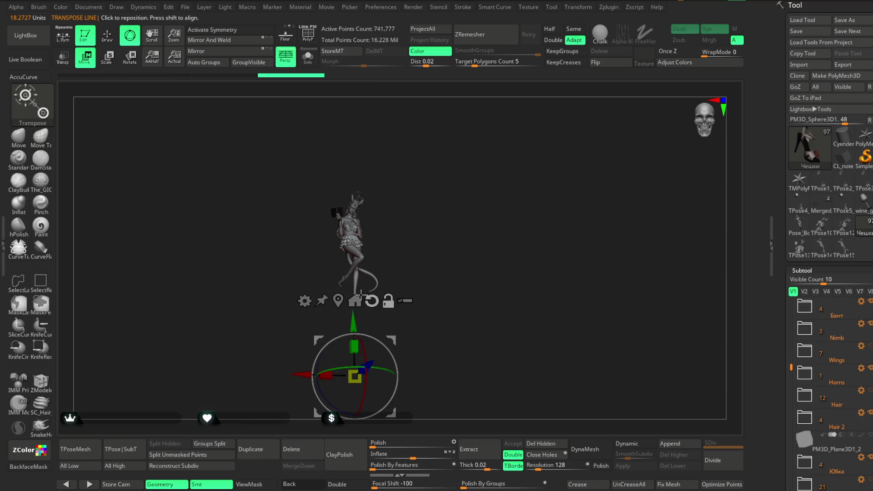
left_click_drag(355, 378, 357, 320)
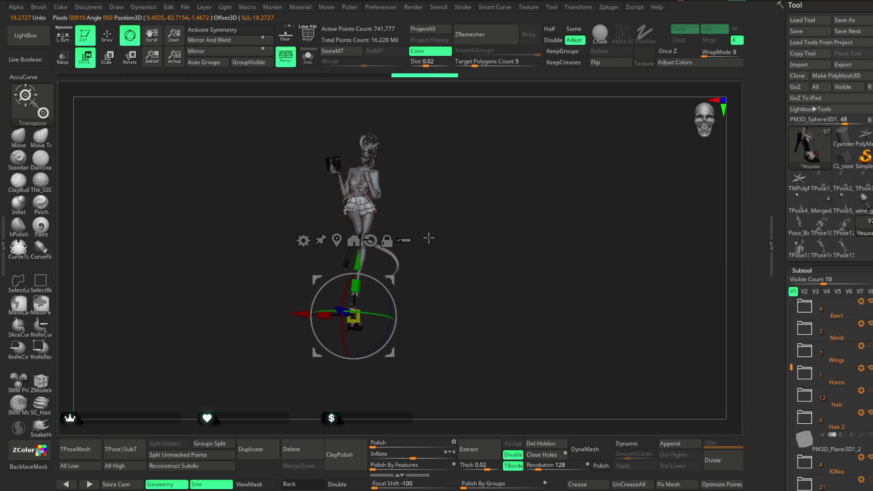
left_click_drag(386, 318, 424, 256)
mouse_move(423, 255)
right_mouse_down()
mouse_move(479, 218)
mouse_move(421, 186)
right_mouse_up()
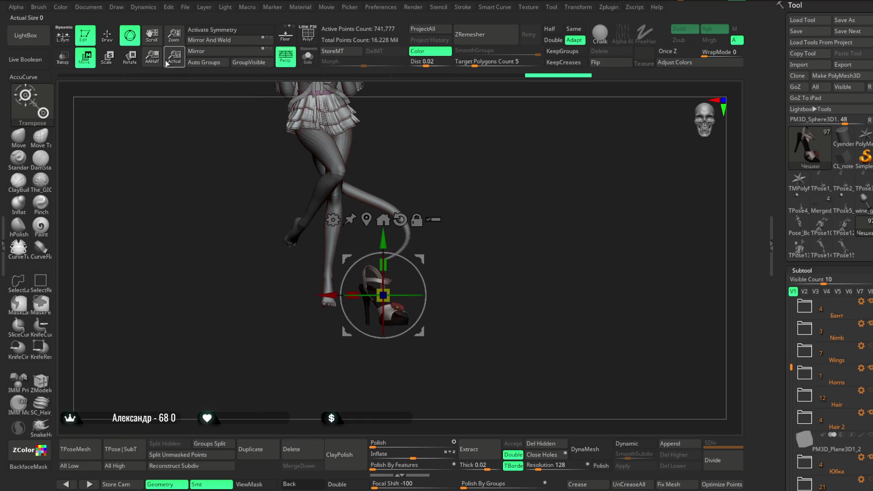
key("w")
scroll(832, 205, "down", 5)
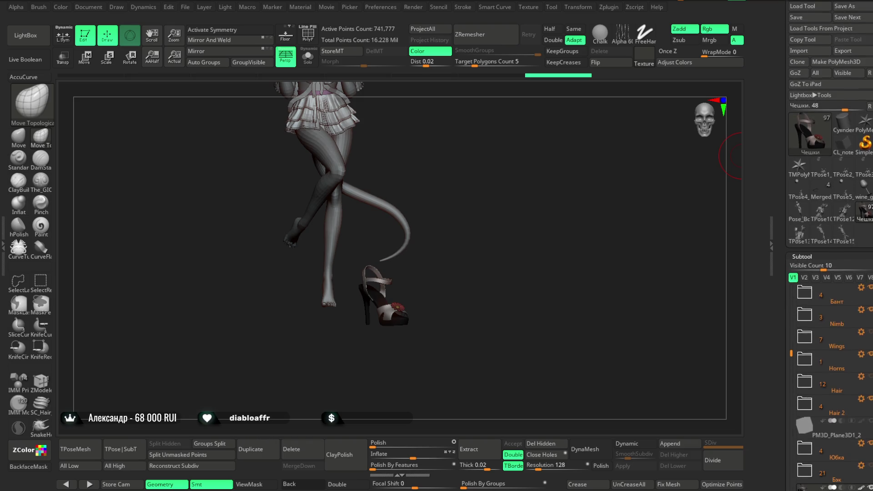
scroll(832, 205, "down", 5)
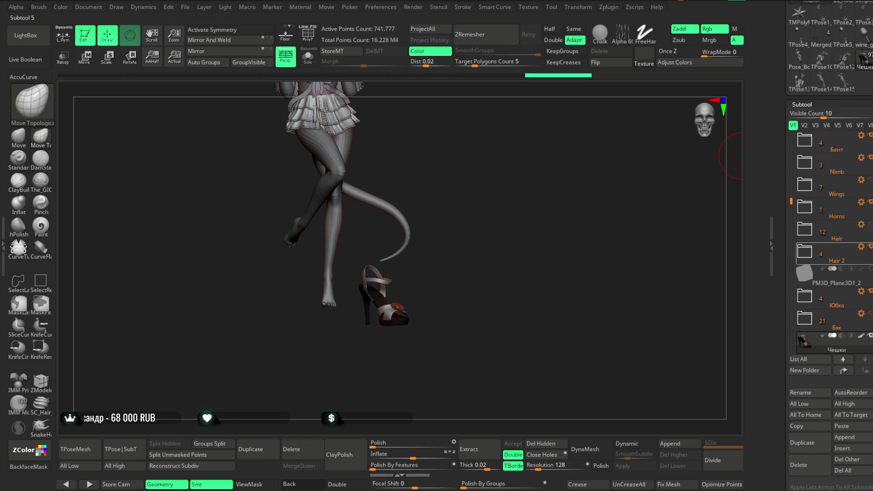
Step: Switch to the sandal subtool and zoom out to frame the whole figure
left_click(804, 339)
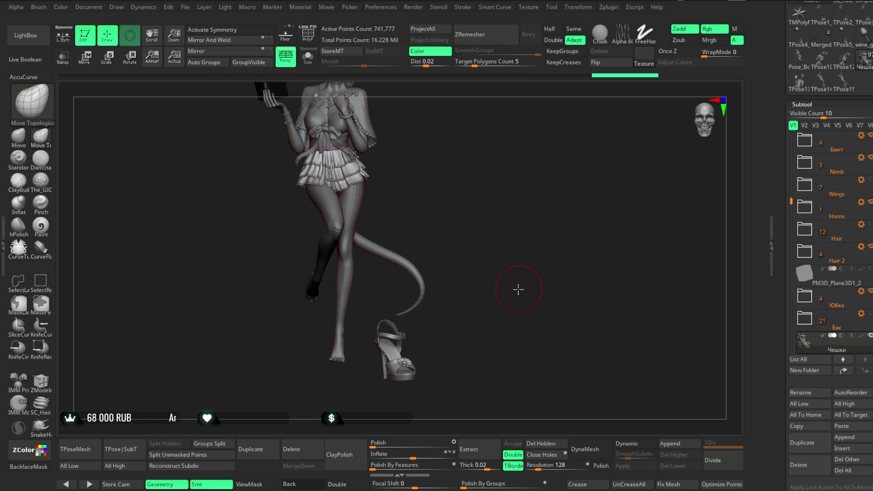
right_click_drag(508, 245, 539, 266, "ctrl")
key("b")
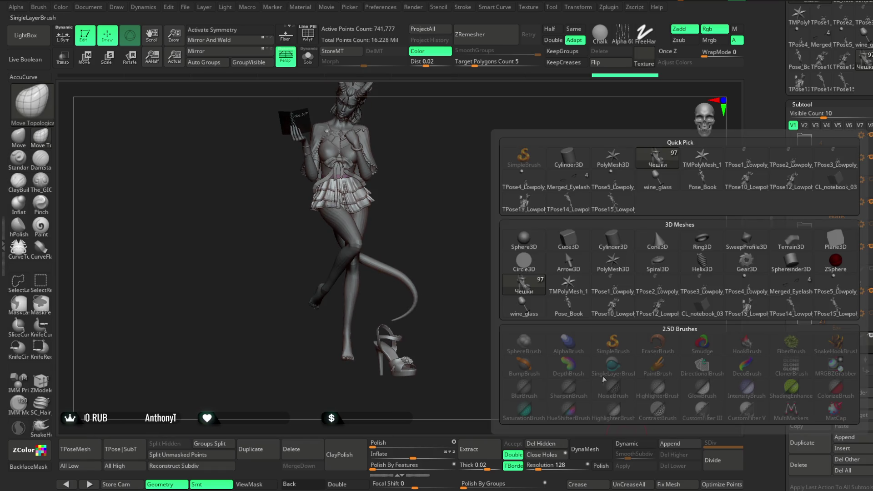
left_click(563, 263)
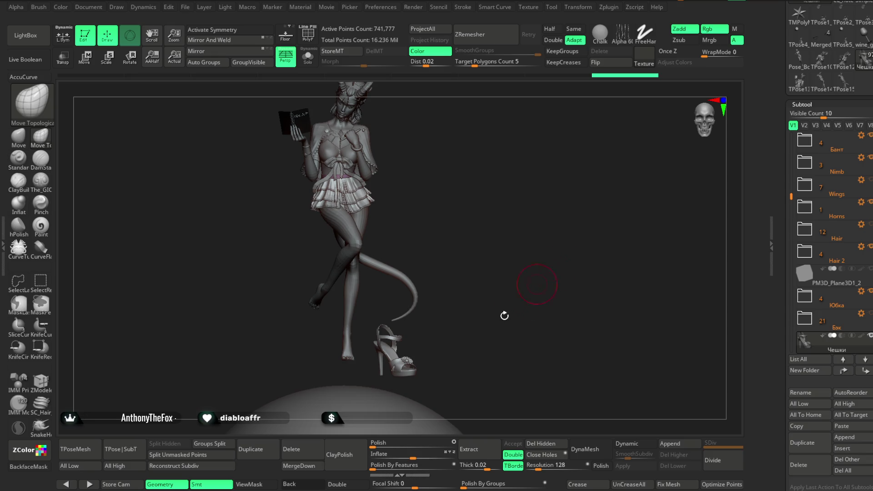
Step: Remove the ground sphere subtool so the Culon mesh takes its place, with the Move gizmo active
left_click(383, 410, "alt")
scroll(839, 171, "up", 5)
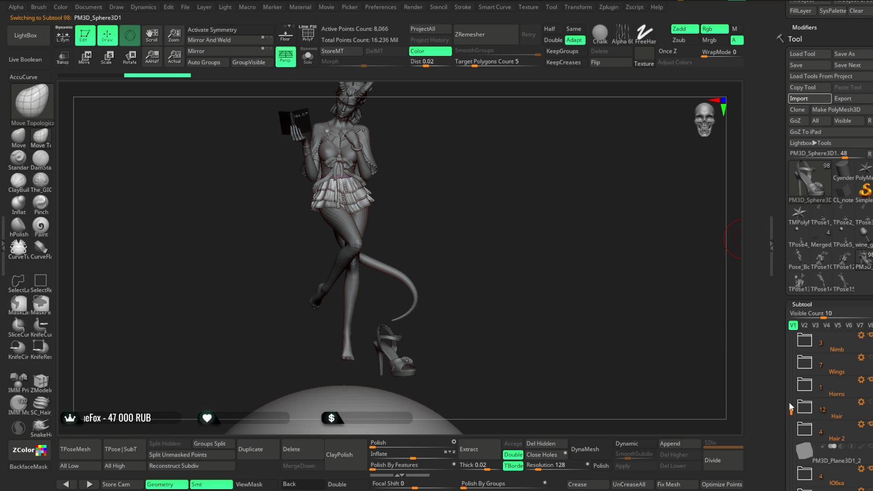
mouse_move(518, 327)
right_mouse_down("ctrl")
mouse_move(487, 193)
mouse_move(494, 316)
right_mouse_up("ctrl")
left_click(86, 61)
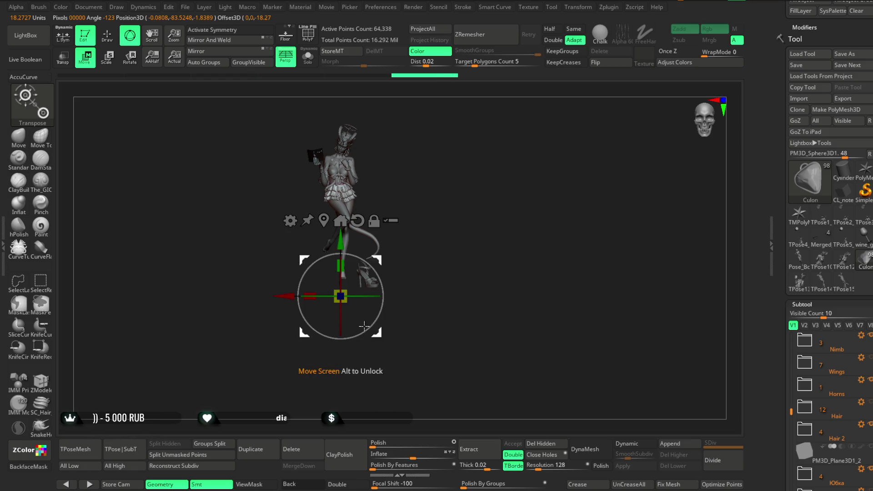
Step: Scale up the Culon piece and place it floating to the figure's upper right
left_click_drag(340, 296, 392, 348, "ctrl")
mouse_move(341, 296)
left_mouse_down()
mouse_move(427, 217)
mouse_move(440, 258)
left_mouse_up()
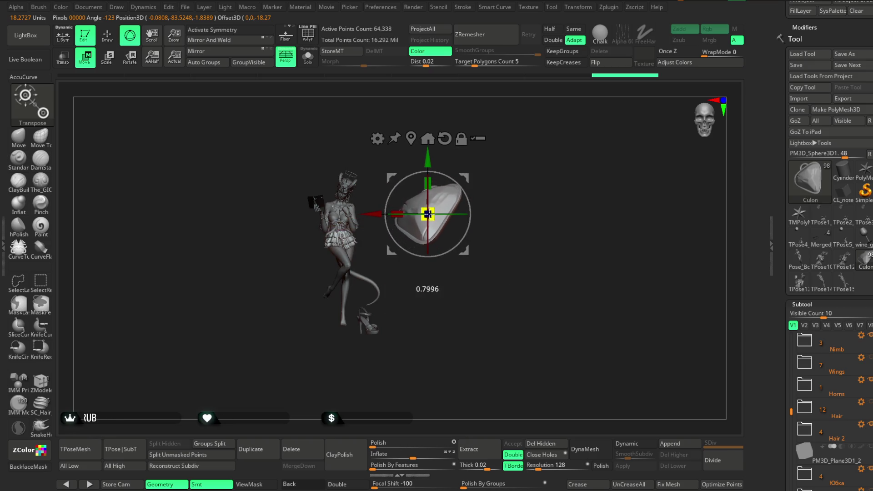
right_click_drag(477, 355, 478, 382, "ctrl")
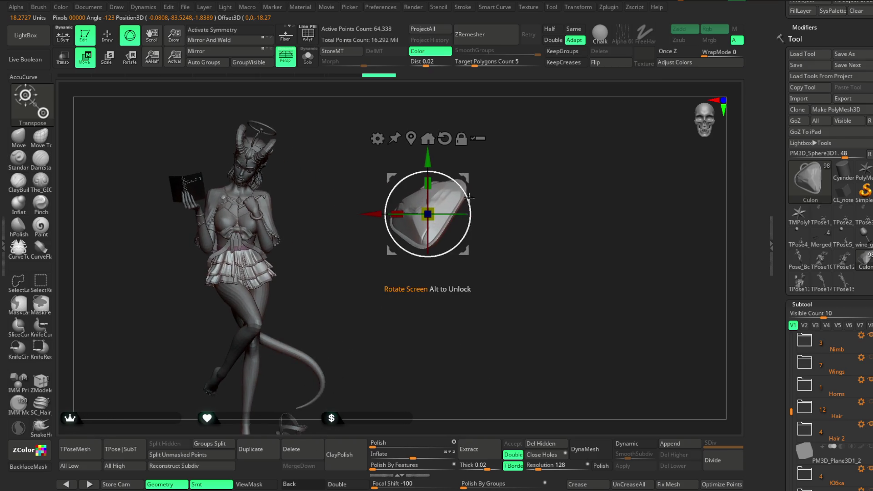
left_click_drag(427, 215, 375, 222)
key("w")
Step: Make the Чешки sandal the active subtool and frame the legs and sandal up close
mouse_move(505, 279)
right_mouse_down()
mouse_move(520, 293)
mouse_move(518, 279)
right_mouse_up()
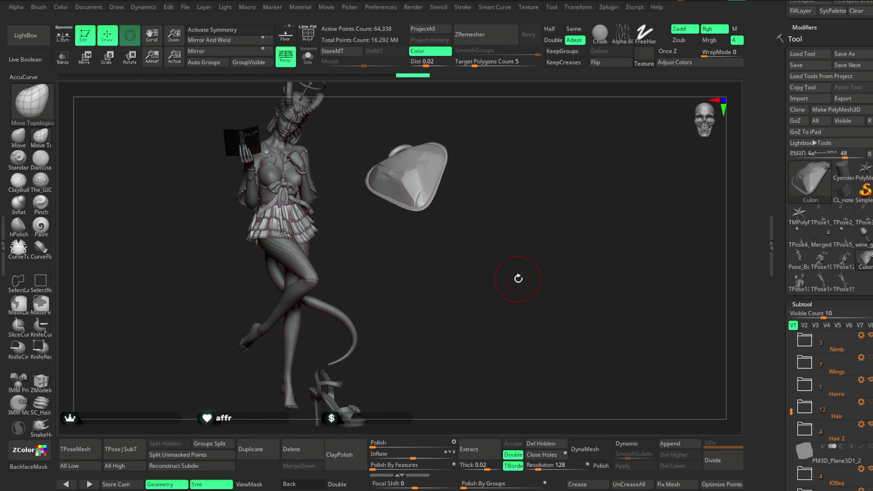
right_click_drag(444, 273, 440, 234)
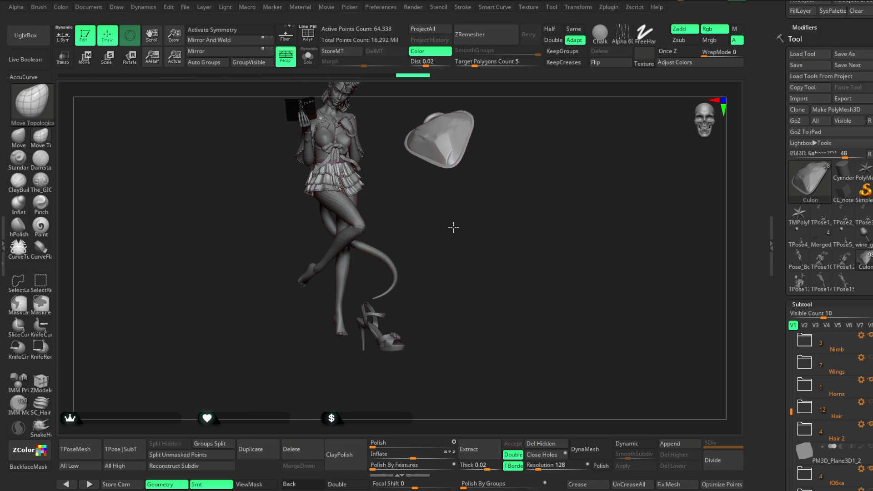
left_click(391, 331, "alt")
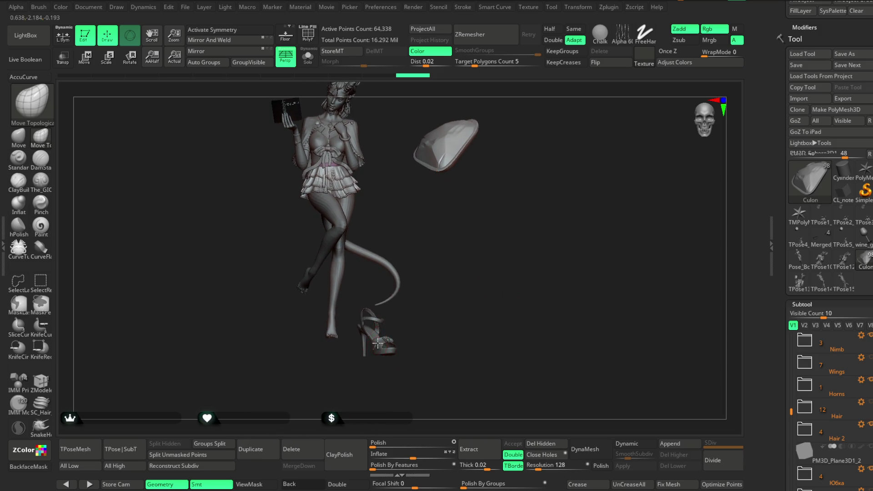
mouse_move(417, 293)
right_mouse_down()
mouse_move(431, 273)
mouse_move(443, 321)
right_mouse_up()
mouse_move(451, 233)
right_mouse_down()
mouse_move(463, 246)
mouse_move(443, 252)
right_mouse_up()
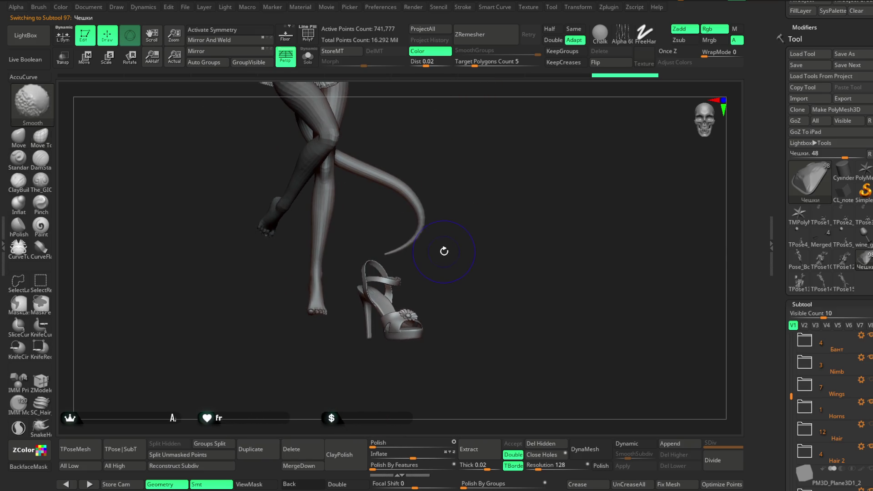
Step: Move the sandal up onto the raised foot and slide it sideways into position with the gizmo
left_click(86, 57)
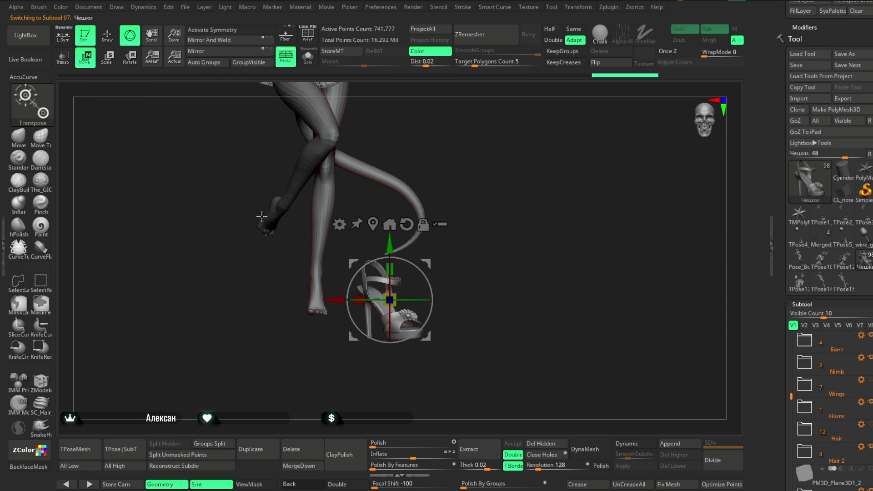
left_click_drag(385, 283, 328, 259)
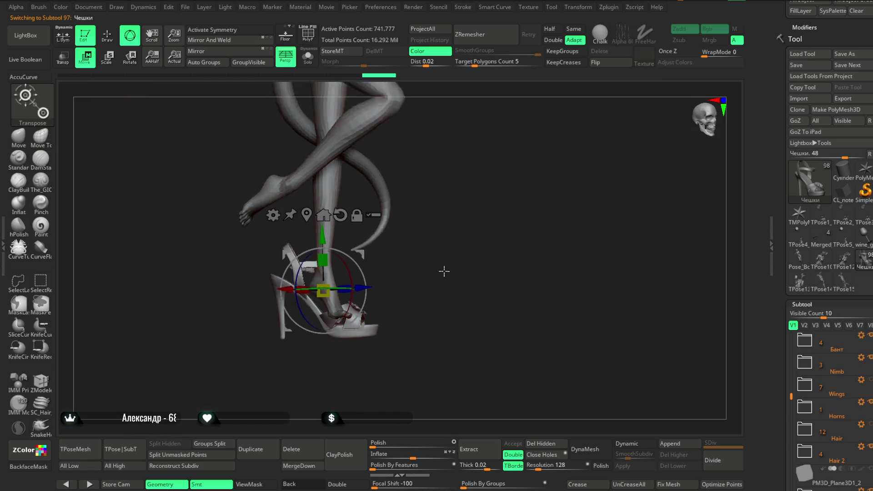
right_click_drag(447, 258, 447, 232, "ctrl")
left_click_drag(283, 290, 303, 293)
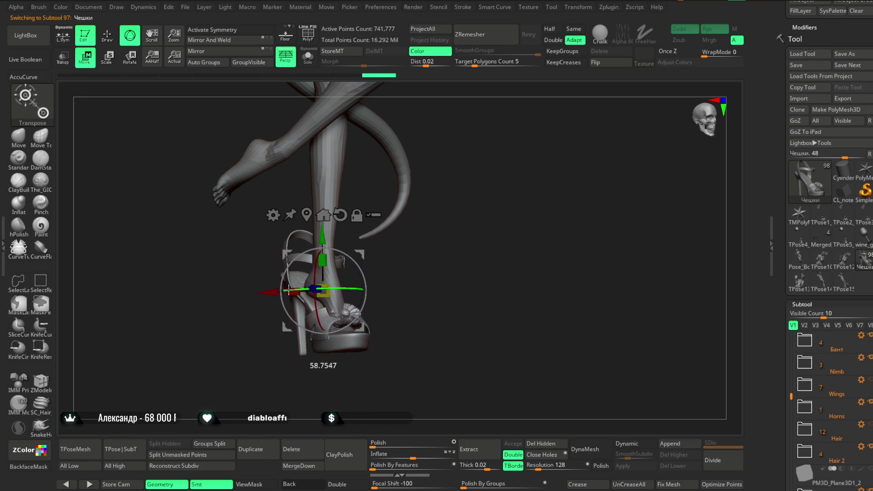
right_click_drag(436, 286, 380, 266)
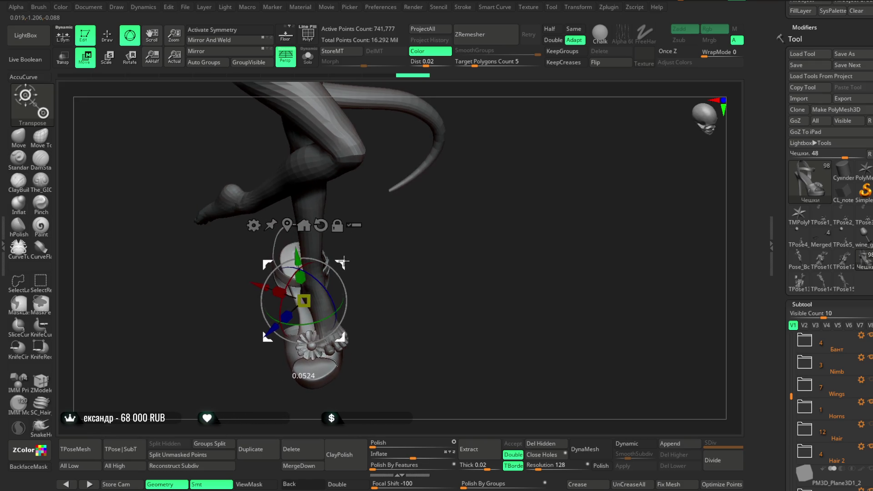
left_click_drag(355, 301, 339, 305)
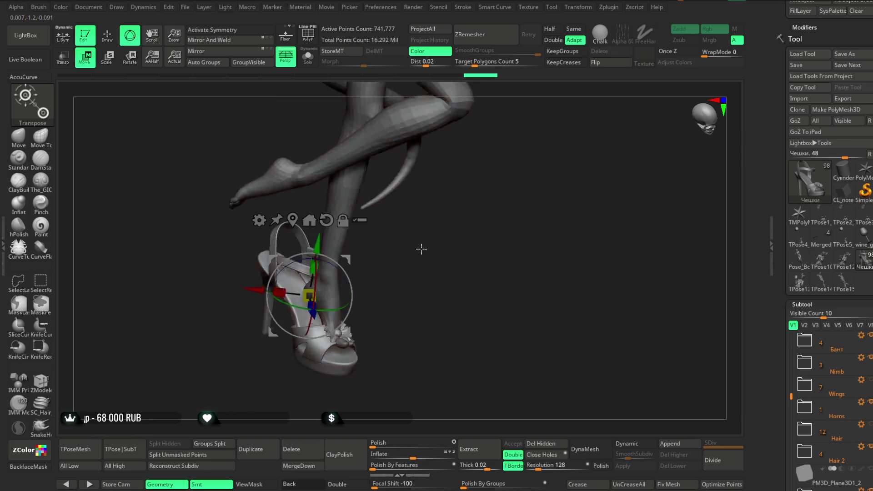
right_click_drag(423, 252, 423, 287)
left_click_drag(310, 294, 315, 289)
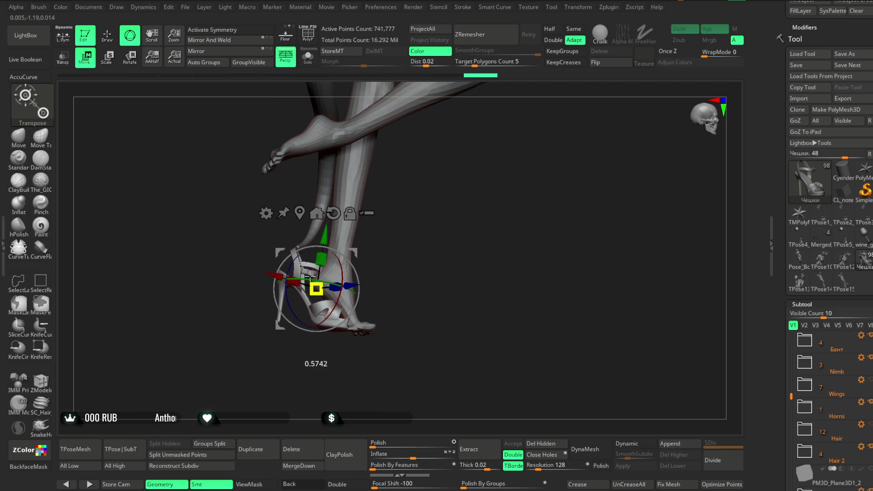
Step: Rotate the sandal from several angles until it lines up with the foot, ending on a side view of the heel
right_click_drag(395, 252, 393, 271)
right_click_drag(401, 294, 382, 259)
left_click_drag(320, 310, 303, 305)
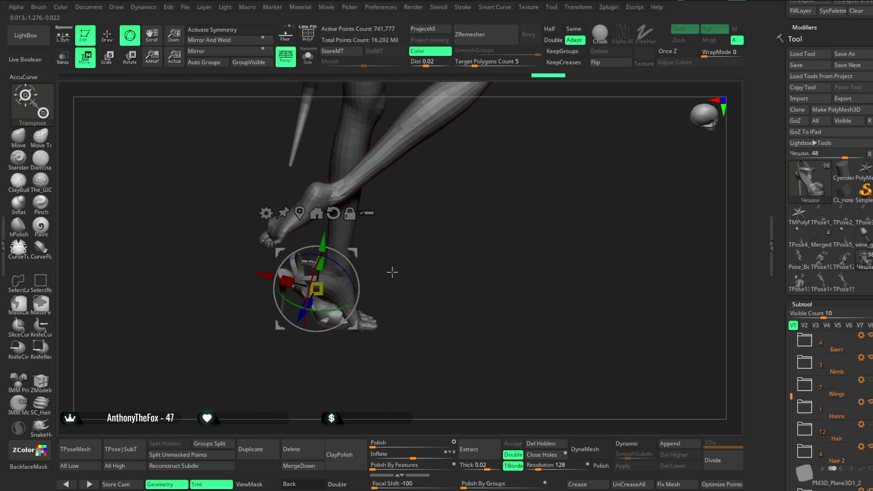
right_click_drag(389, 274, 382, 263)
left_click_drag(368, 266, 379, 257)
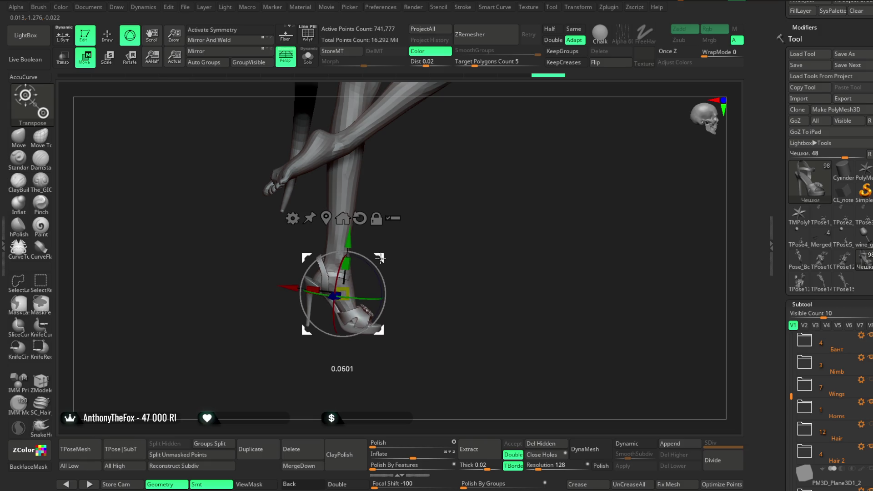
right_click_drag(381, 257, 415, 278)
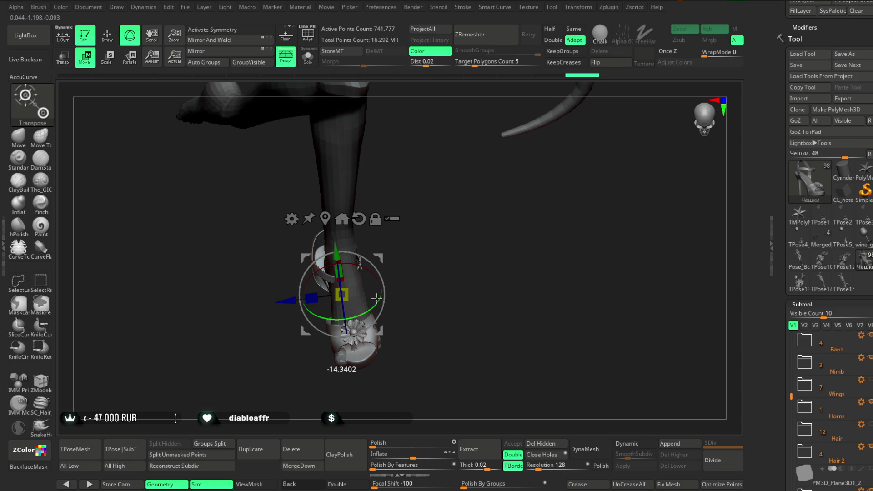
mouse_move(410, 259)
right_mouse_down()
mouse_move(463, 267)
mouse_move(492, 214)
mouse_move(463, 239)
right_mouse_up()
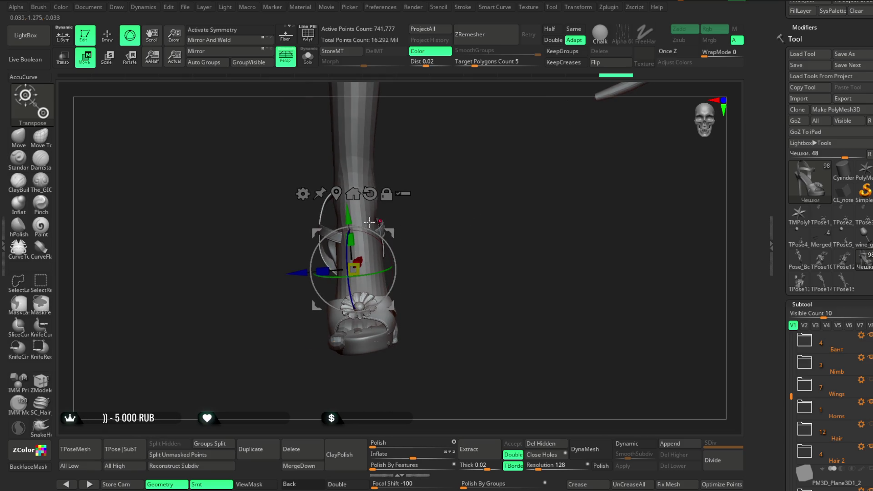
left_click(108, 36)
mouse_move(416, 219)
right_mouse_down()
mouse_move(436, 252)
mouse_move(460, 233)
mouse_move(415, 250)
mouse_move(420, 232)
mouse_move(430, 257)
mouse_move(378, 249)
mouse_move(423, 225)
mouse_move(481, 222)
mouse_move(368, 309)
right_mouse_up()
Step: Duplicate the sandal subtool as Чешки1 and bring the heel large into view from the rear
left_click(254, 449)
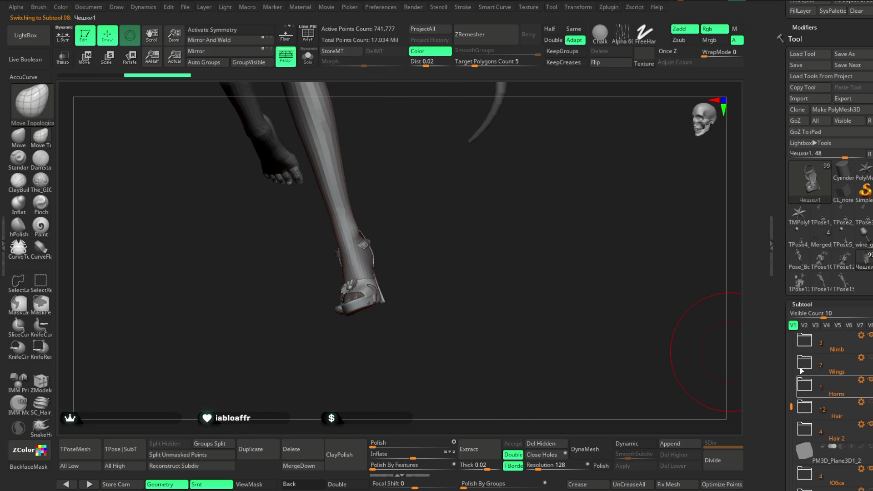
scroll(832, 273, "down", 3)
scroll(832, 273, "down", 3)
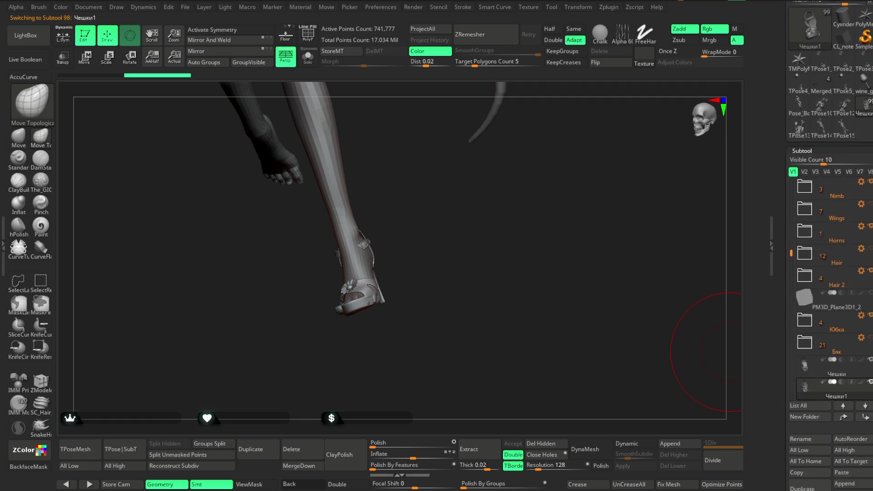
scroll(832, 273, "down", 2)
mouse_move(471, 256)
right_mouse_down()
mouse_move(437, 225)
mouse_move(499, 246)
mouse_move(414, 276)
right_mouse_up()
mouse_move(286, 296)
right_mouse_down()
mouse_move(392, 229)
mouse_move(385, 260)
right_mouse_up()
key("space")
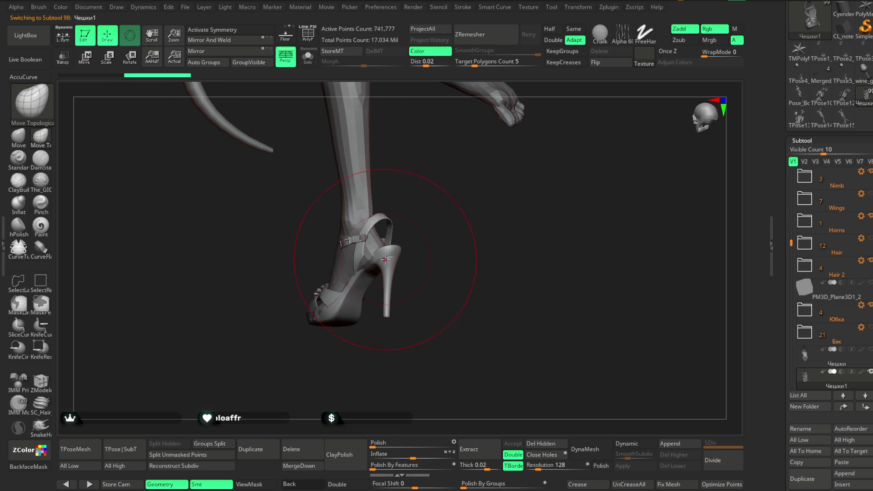
Step: Pull the top of the heel into shape with the Move brush, checking it from both sides
key("b")
key("m")
key("v")
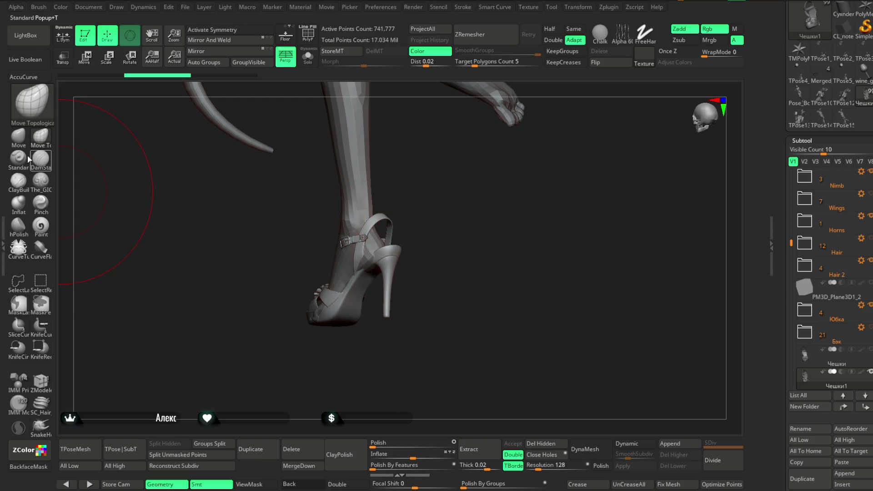
left_click_drag(388, 255, 381, 259)
mouse_move(409, 259)
right_mouse_down()
mouse_move(379, 266)
mouse_move(321, 256)
right_mouse_up()
right_click(358, 255)
mouse_move(299, 296)
right_mouse_down()
mouse_move(350, 246)
mouse_move(297, 276)
mouse_move(321, 260)
mouse_move(362, 276)
mouse_move(385, 269)
mouse_move(372, 273)
right_mouse_up()
mouse_move(248, 272)
right_mouse_down()
mouse_move(235, 359)
mouse_move(298, 288)
mouse_move(303, 253)
mouse_move(290, 264)
right_mouse_up()
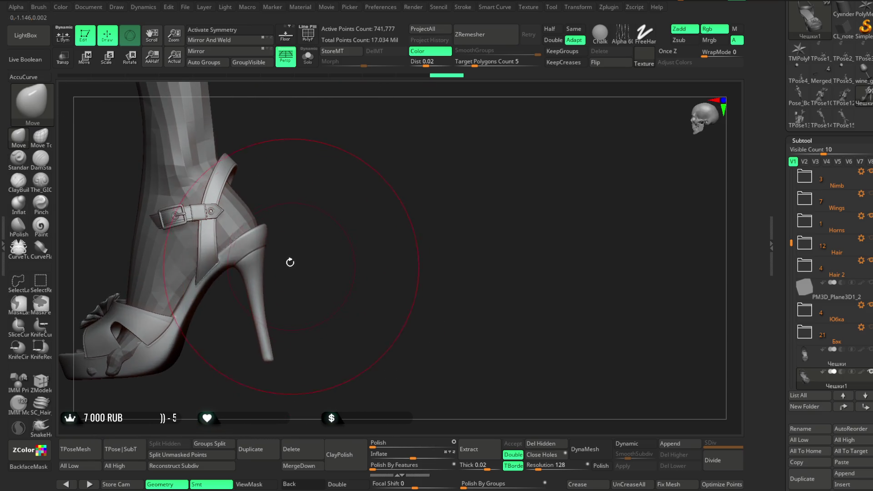
Step: Shrink the Move brush to about 39 and move in close on the shoe
key("space")
left_click_drag(320, 255, 310, 256)
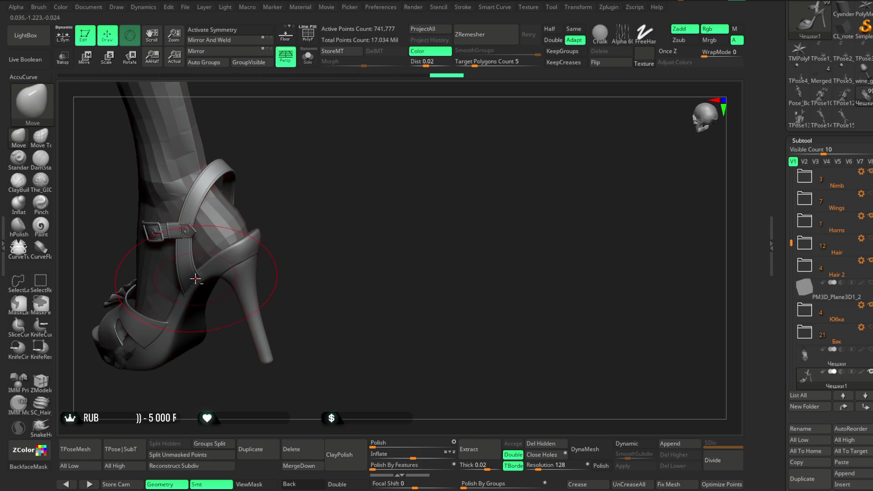
right_click_drag(282, 224, 260, 235)
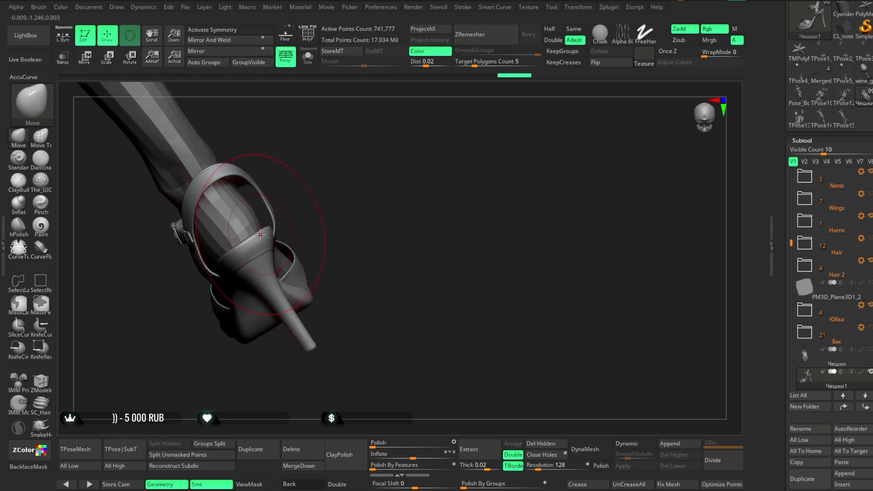
right_click_drag(321, 214, 327, 177, "alt")
key("space")
left_click_drag(321, 165, 327, 165)
key("space")
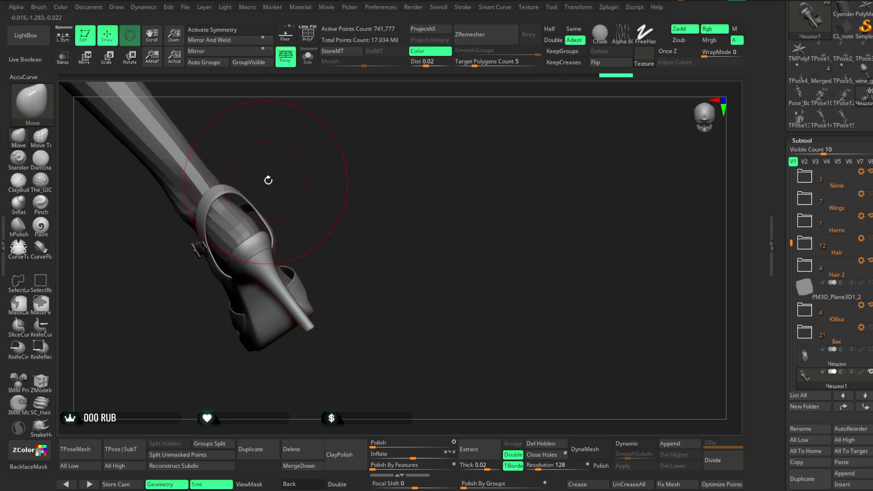
Step: Adjust the brush again from the rear and push the strap and heel on the shoe surface
right_click_drag(267, 181, 300, 143)
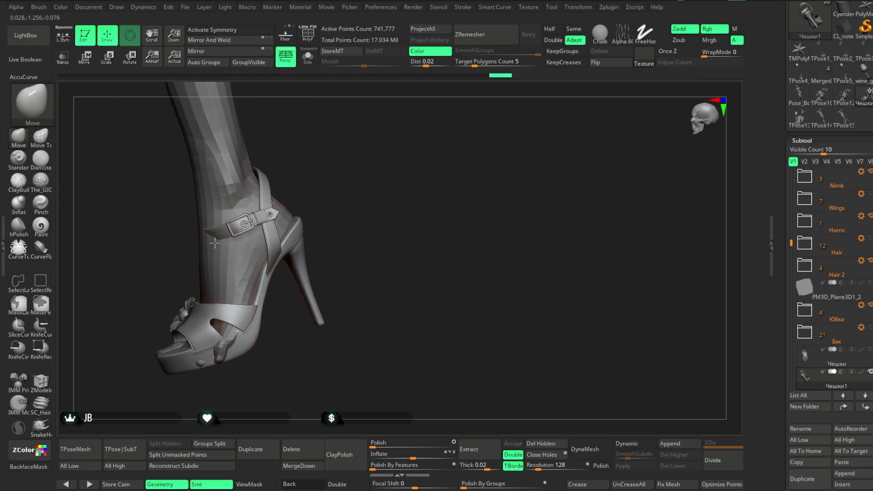
right_click_drag(242, 222, 300, 191)
key("space")
left_click_drag(320, 190, 341, 189)
key("space")
mouse_move(304, 191)
right_mouse_down()
mouse_move(279, 269)
mouse_move(285, 266)
right_mouse_up()
Step: Orbit around the heel from front, side and rear to check the sandal's fit
right_click_drag(326, 210, 260, 269)
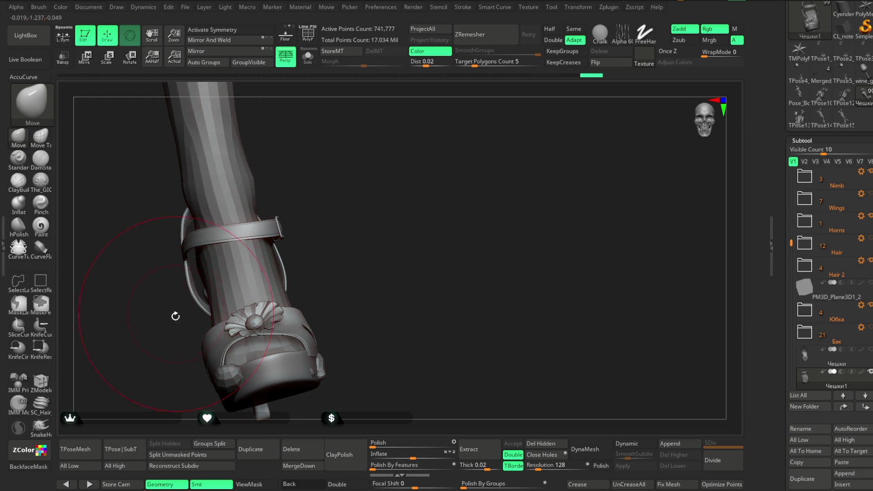
right_click_drag(175, 313, 181, 261)
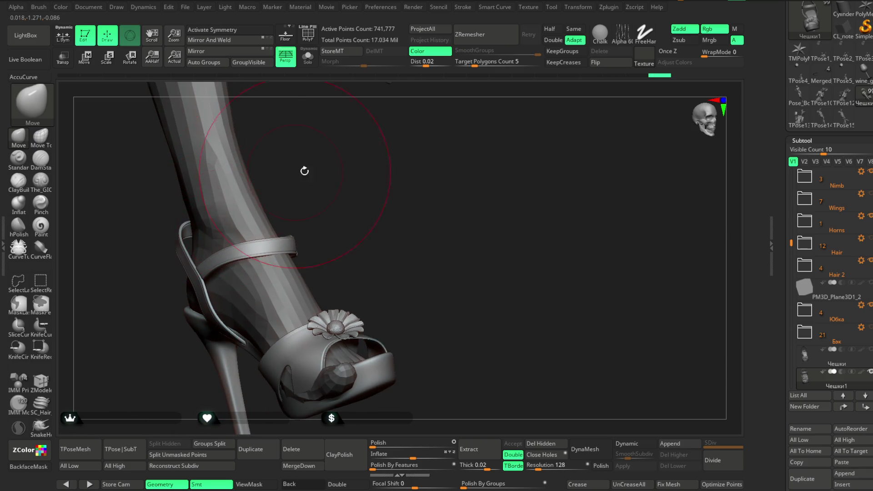
right_click_drag(300, 171, 231, 247)
mouse_move(206, 296)
right_mouse_down()
mouse_move(222, 253)
mouse_move(262, 202)
right_mouse_up()
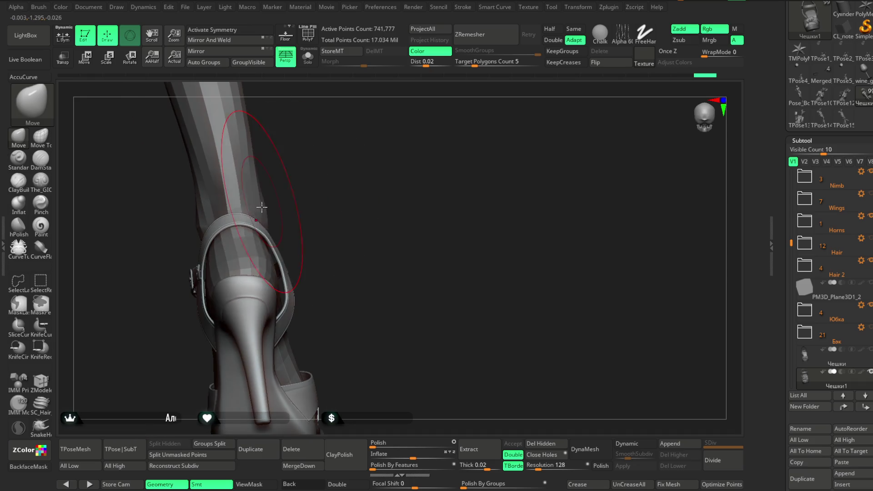
right_click_drag(272, 241, 211, 255)
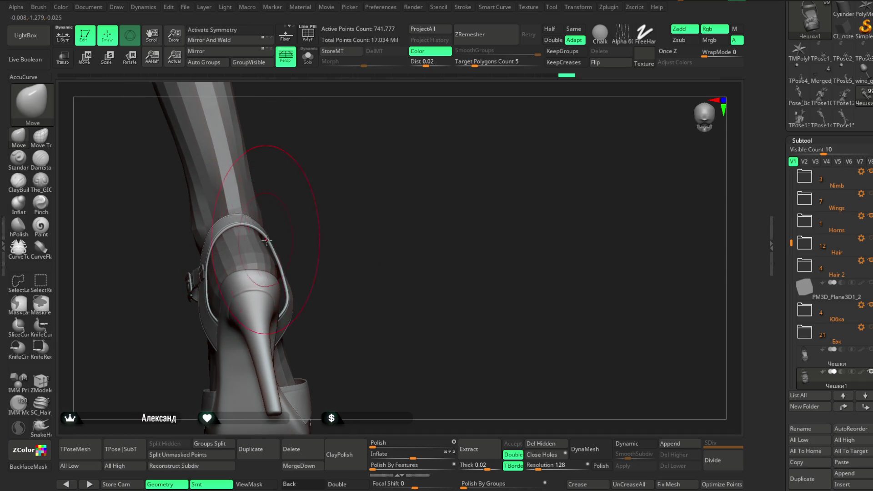
mouse_move(265, 240)
right_mouse_down()
mouse_move(306, 212)
mouse_move(355, 205)
mouse_move(343, 213)
mouse_move(368, 184)
mouse_move(358, 208)
mouse_move(341, 212)
mouse_move(363, 234)
mouse_move(322, 248)
mouse_move(338, 267)
mouse_move(362, 222)
right_mouse_up()
Step: Tweak the Move brush size from the quick palette while close on the shoe
right_click(285, 314)
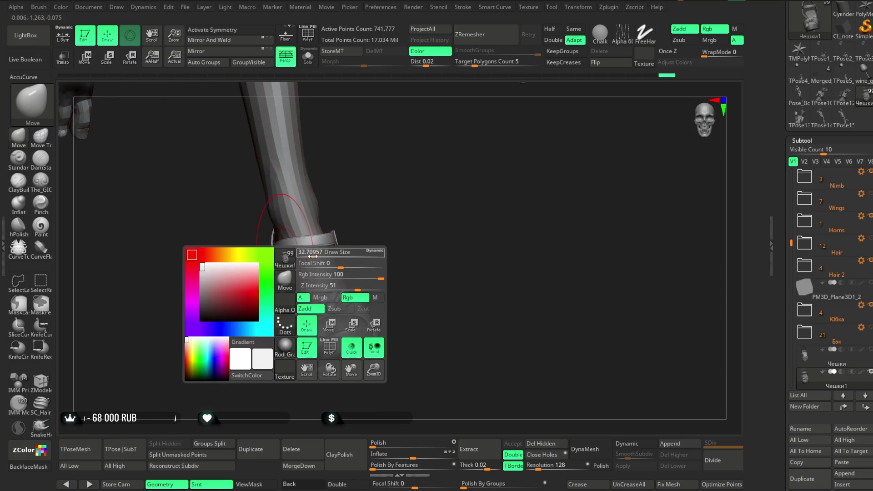
left_click(314, 252)
mouse_move(327, 259)
right_mouse_down()
mouse_move(263, 291)
mouse_move(355, 204)
mouse_move(344, 211)
right_mouse_up()
right_click(345, 212)
left_click_drag(378, 201, 402, 203)
left_click(355, 164)
Step: Check the shoe from a close side view, then orbit out to see the model from behind and below
right_click_drag(354, 177, 286, 295)
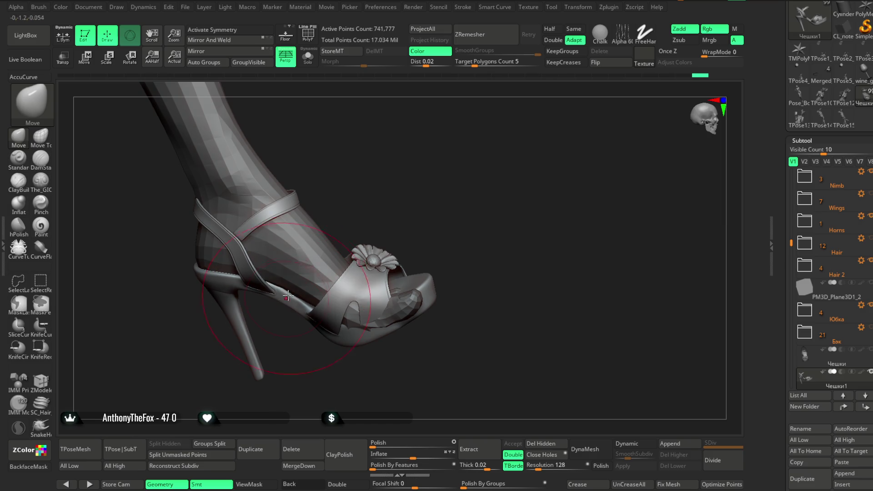
mouse_move(362, 209)
right_mouse_down()
mouse_move(382, 185)
mouse_move(437, 214)
mouse_move(443, 177)
mouse_move(435, 212)
mouse_move(402, 242)
right_mouse_up()
mouse_move(409, 280)
right_mouse_down()
mouse_move(440, 289)
mouse_move(402, 259)
mouse_move(382, 286)
mouse_move(411, 242)
mouse_move(381, 257)
mouse_move(442, 244)
mouse_move(409, 239)
mouse_move(410, 269)
mouse_move(405, 250)
mouse_move(428, 255)
mouse_move(401, 259)
mouse_move(411, 277)
mouse_move(420, 235)
mouse_move(416, 264)
mouse_move(428, 269)
mouse_move(442, 211)
mouse_move(428, 228)
mouse_move(450, 238)
mouse_move(430, 242)
mouse_move(406, 285)
right_mouse_up()
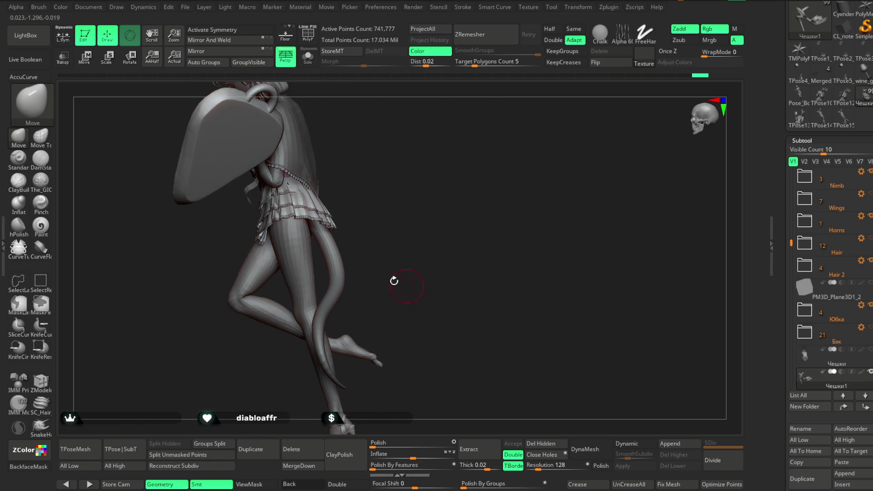
Step: Select the Pose_Book1_2 subtool and raise the Draw Size to about 112
right_click_drag(345, 266, 392, 232)
right_click(392, 232)
left_click_drag(409, 229, 424, 229)
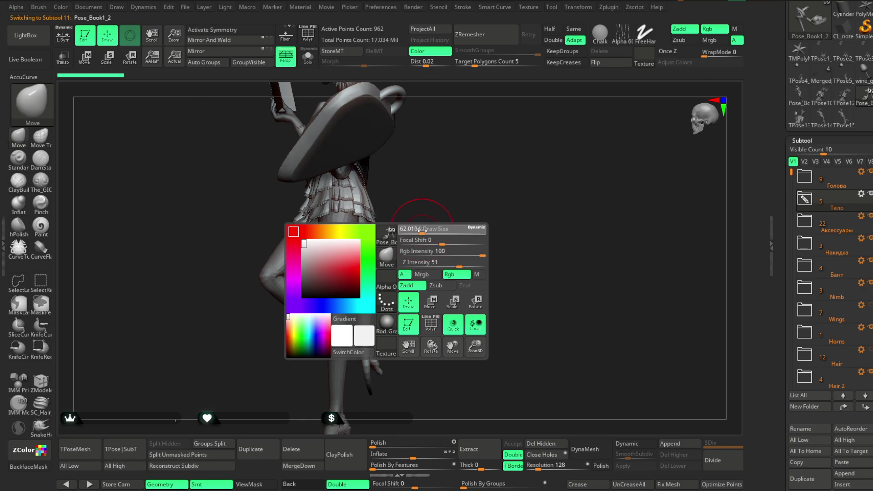
mouse_move(429, 229)
right_mouse_down()
mouse_move(398, 255)
mouse_move(310, 259)
mouse_move(359, 260)
mouse_move(374, 288)
mouse_move(430, 226)
right_mouse_up()
right_click(429, 225)
left_click_drag(457, 239, 474, 239)
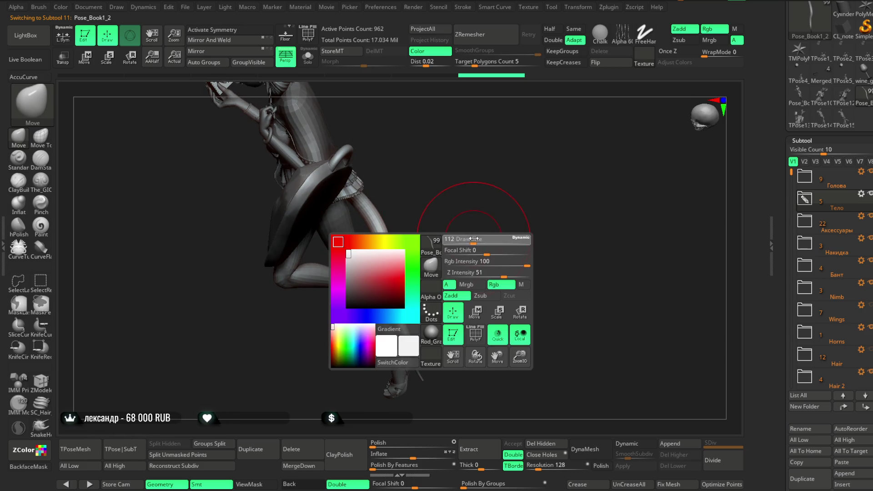
Step: Orbit around the full figure from the legs and tail tip back to a front view
mouse_move(437, 273)
right_mouse_down()
mouse_move(398, 308)
mouse_move(396, 205)
mouse_move(384, 308)
right_mouse_up()
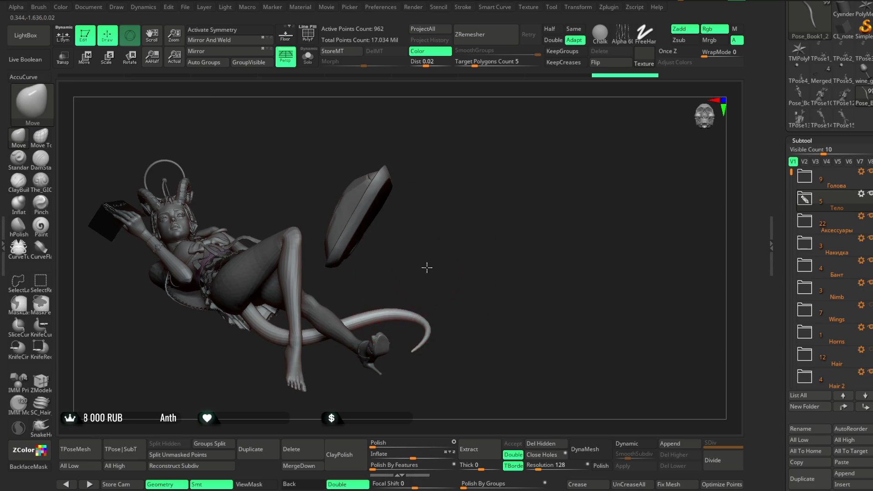
right_click_drag(428, 271, 419, 273)
mouse_move(387, 317)
right_mouse_down()
mouse_move(371, 331)
mouse_move(410, 273)
right_mouse_up()
right_click_drag(464, 245, 328, 321)
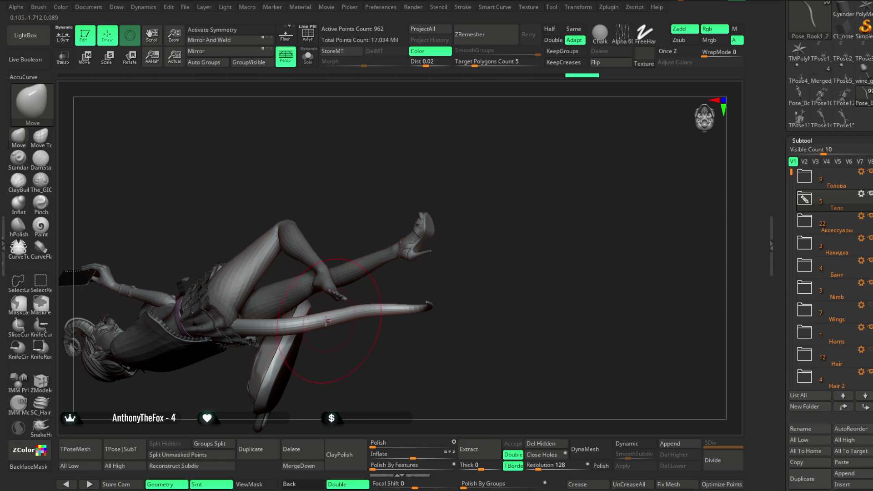
mouse_move(393, 338)
right_mouse_down()
mouse_move(437, 307)
mouse_move(435, 257)
mouse_move(375, 319)
mouse_move(381, 299)
right_mouse_up()
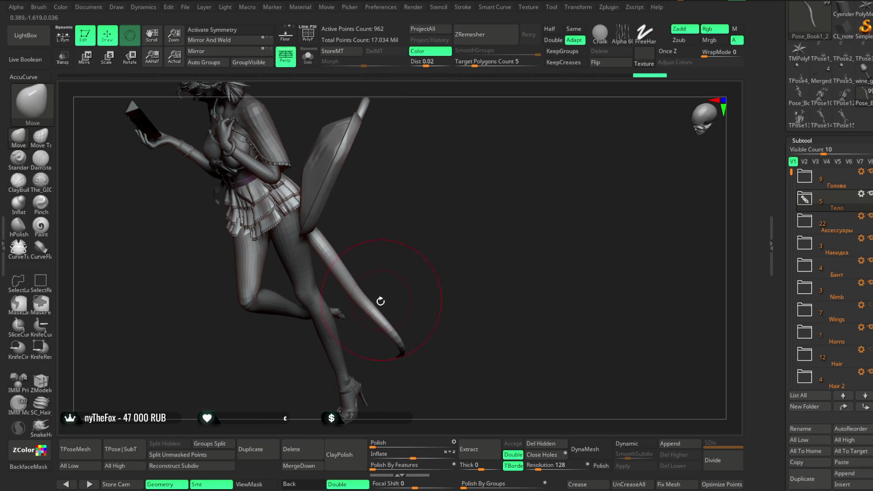
right_click_drag(411, 273, 376, 325)
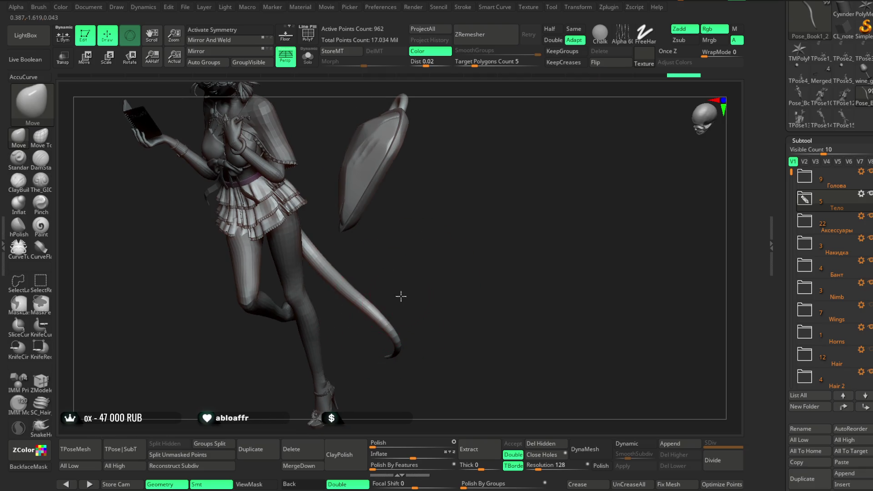
mouse_move(401, 295)
right_mouse_down()
mouse_move(409, 259)
mouse_move(428, 272)
mouse_move(423, 253)
mouse_move(382, 278)
mouse_move(419, 266)
mouse_move(413, 296)
mouse_move(404, 293)
mouse_move(412, 287)
right_mouse_up()
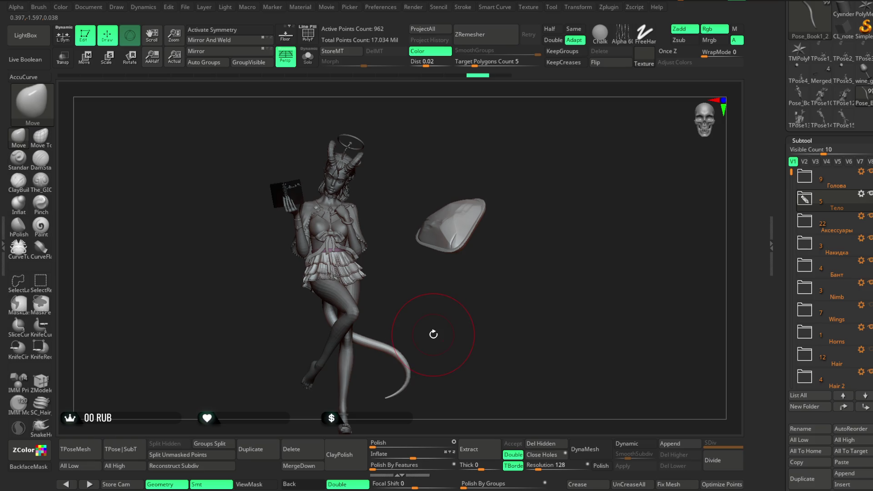
Step: Save the project with Ctrl+S from the File menu
left_click(186, 8)
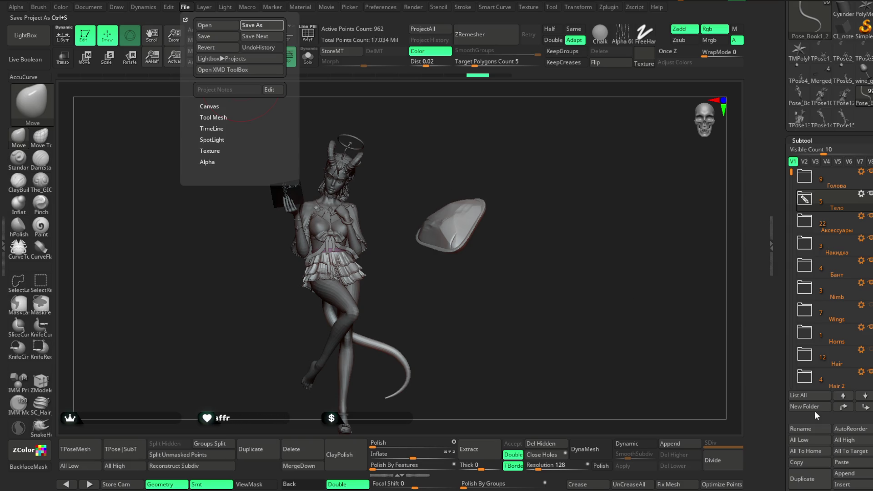
key("ctrl+s")
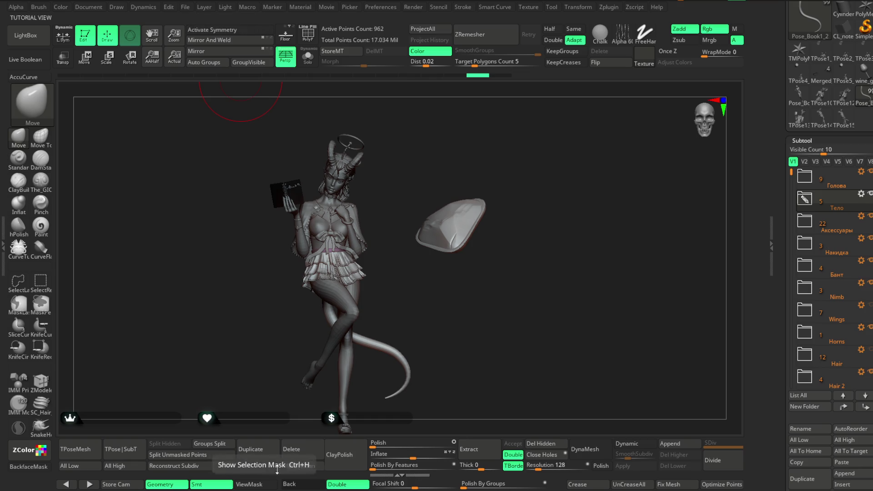
Step: Zoom onto the legs, set the brush size and nudge the tail tip with the Move brush
mouse_move(508, 252)
right_mouse_down()
mouse_move(470, 300)
mouse_move(464, 262)
mouse_move(455, 283)
right_mouse_up()
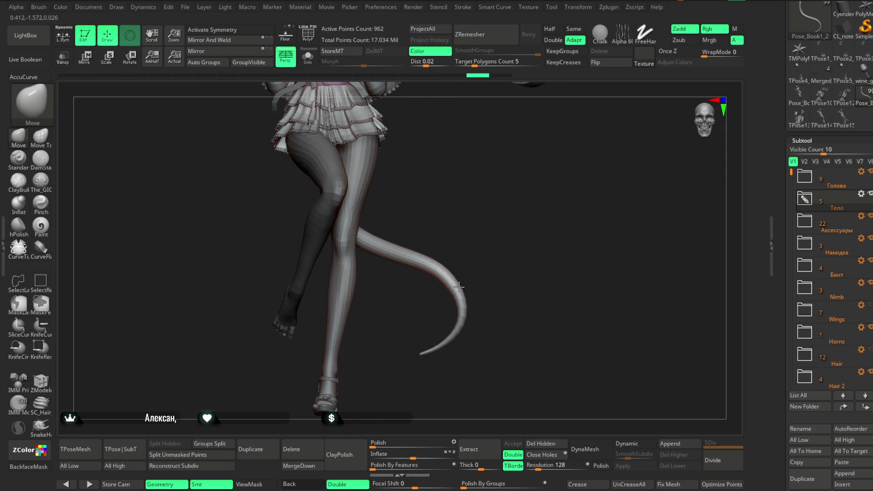
right_click_drag(455, 282, 470, 273)
key("space")
left_click_drag(508, 263, 519, 263)
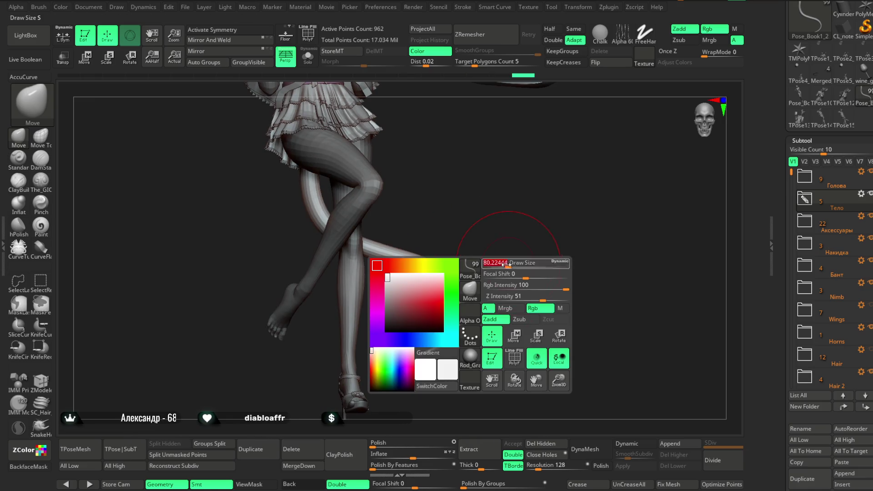
mouse_move(436, 350)
right_mouse_down()
mouse_move(502, 258)
mouse_move(552, 235)
mouse_move(502, 212)
right_mouse_up()
Step: Adjust the brush size again and reframe to a rear three-quarter view of the whole figure
key("space")
left_click_drag(515, 228, 524, 229)
right_click_drag(491, 205, 409, 225)
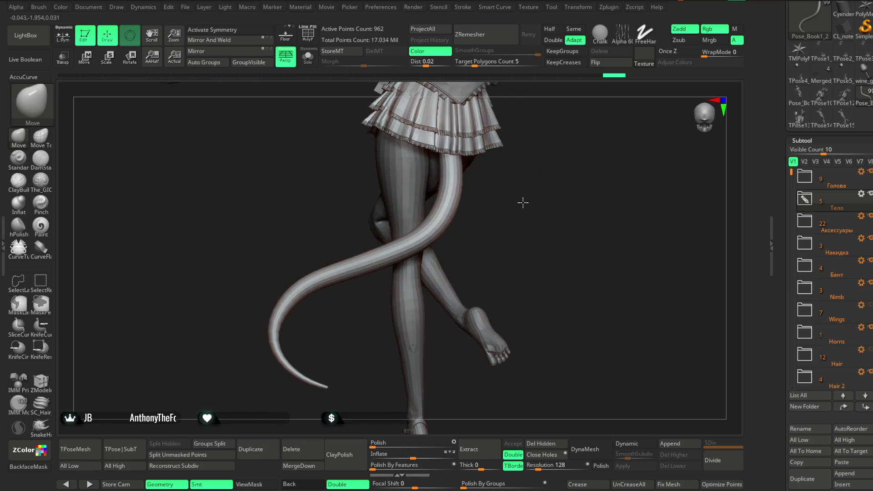
mouse_move(382, 293)
right_mouse_down()
mouse_move(350, 312)
mouse_move(338, 273)
right_mouse_up()
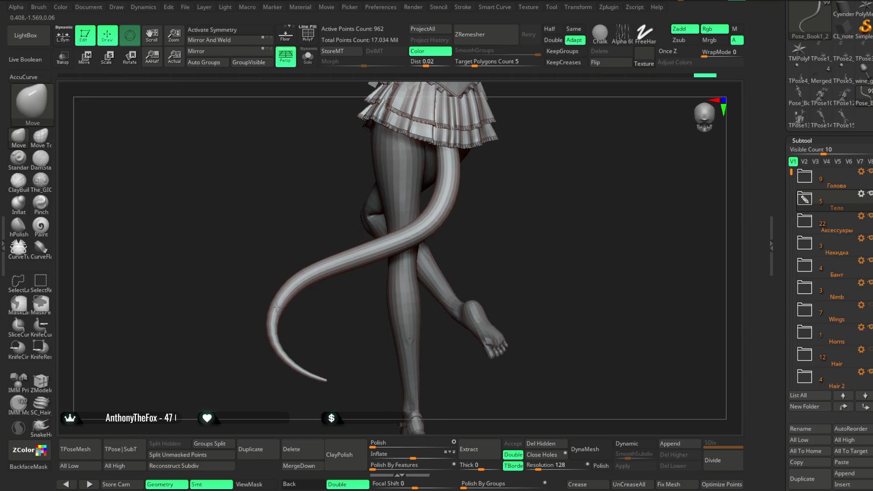
mouse_move(350, 312)
right_mouse_down()
mouse_move(477, 198)
mouse_move(471, 231)
mouse_move(533, 190)
mouse_move(481, 191)
mouse_move(481, 183)
mouse_move(427, 205)
mouse_move(433, 209)
mouse_move(422, 205)
mouse_move(432, 210)
mouse_move(423, 217)
mouse_move(409, 215)
right_mouse_up()
Step: Place the Move gizmo pivot on the tail and rotate the tail to straighten it
left_click(87, 57)
mouse_move(382, 184)
right_mouse_down()
mouse_move(409, 205)
mouse_move(470, 205)
right_mouse_up()
left_click(308, 225, "alt")
mouse_move(409, 205)
right_mouse_down("ctrl")
mouse_move(423, 191)
mouse_move(386, 282)
right_mouse_up("ctrl")
left_click_drag(386, 281, 382, 321)
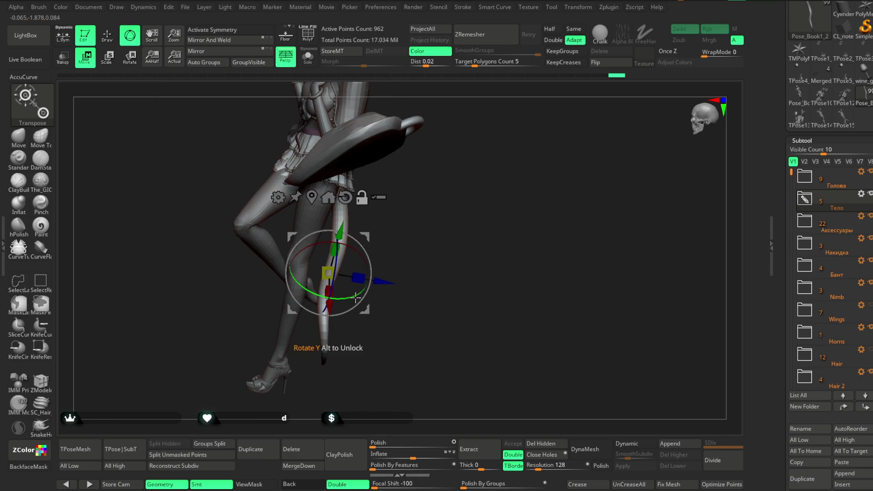
Step: Apply a Bend Curve deformer and curve the lower tail forward around the legs
left_click(278, 197)
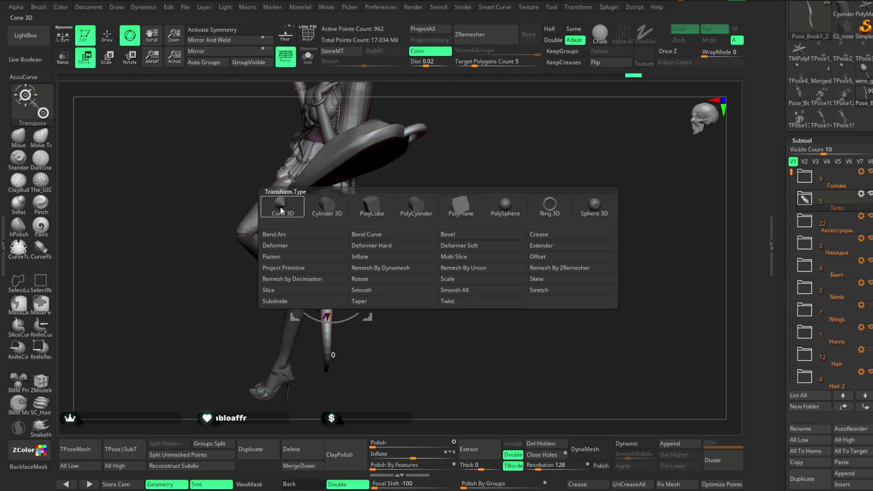
left_click(405, 234)
mouse_move(409, 252)
right_mouse_down()
mouse_move(450, 253)
mouse_move(391, 256)
right_mouse_up()
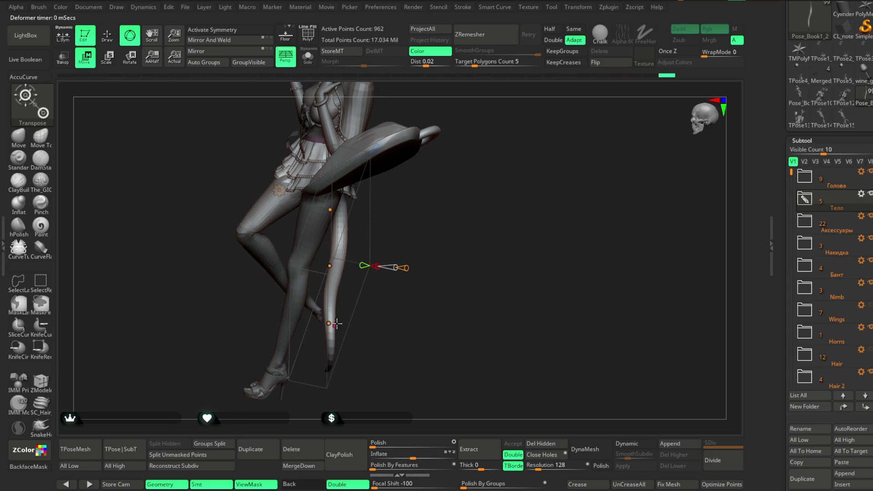
left_click_drag(335, 323, 293, 307)
right_click_drag(382, 286, 321, 273)
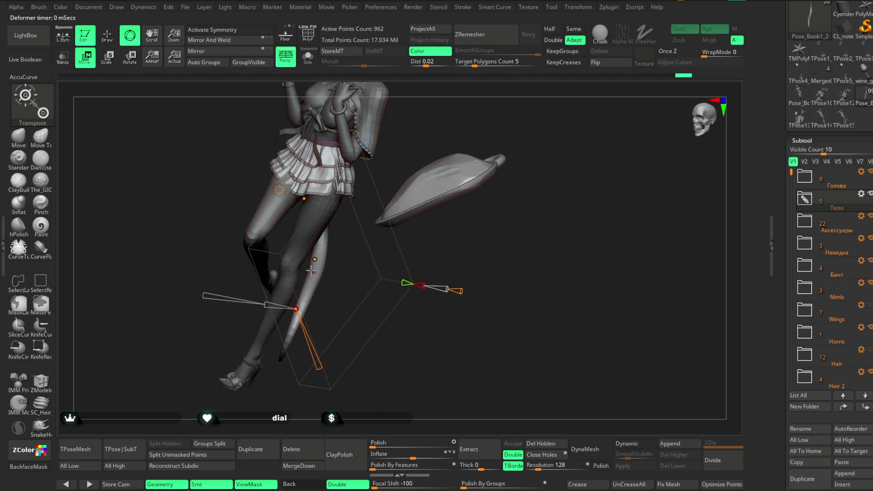
left_click_drag(295, 309, 257, 275)
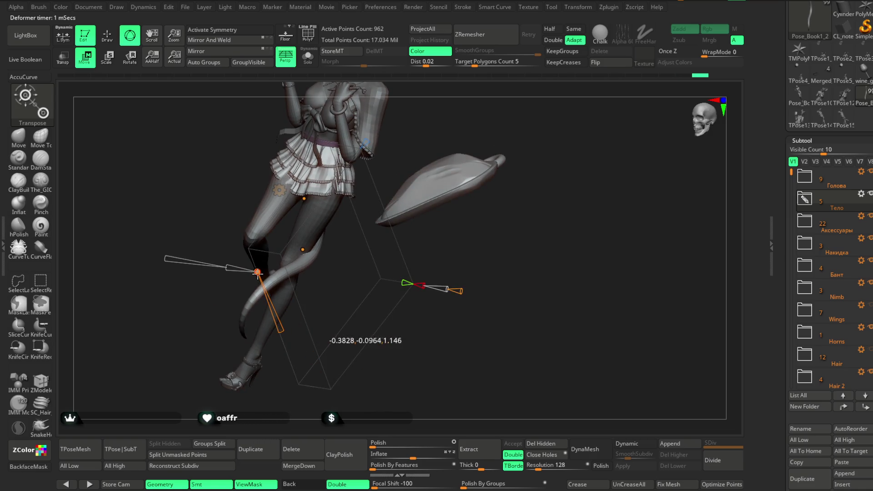
Step: Shift the bend point near the knee and fine-tune the tail's curve from a rear side view
right_click_drag(381, 239, 490, 191)
mouse_move(363, 261)
left_mouse_down()
mouse_move(373, 263)
mouse_move(370, 271)
mouse_move(384, 261)
left_mouse_up()
mouse_move(464, 213)
left_mouse_down()
mouse_move(480, 196)
mouse_move(361, 283)
mouse_move(375, 205)
mouse_move(429, 162)
mouse_move(416, 187)
mouse_move(450, 178)
mouse_move(429, 198)
mouse_move(358, 246)
mouse_move(272, 273)
left_mouse_up()
mouse_move(406, 174)
left_mouse_down()
mouse_move(416, 136)
mouse_move(454, 181)
mouse_move(450, 157)
mouse_move(450, 180)
left_mouse_up()
Step: Dismiss the bend deformer from the tail with W, check it from behind, and return to Draw mode with Q
key("ctrl")
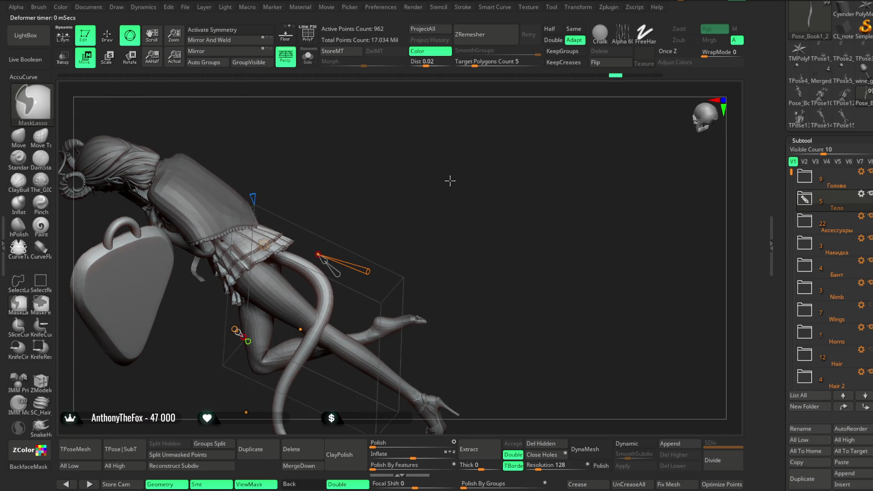
right_click_drag(450, 195, 469, 170)
key("w")
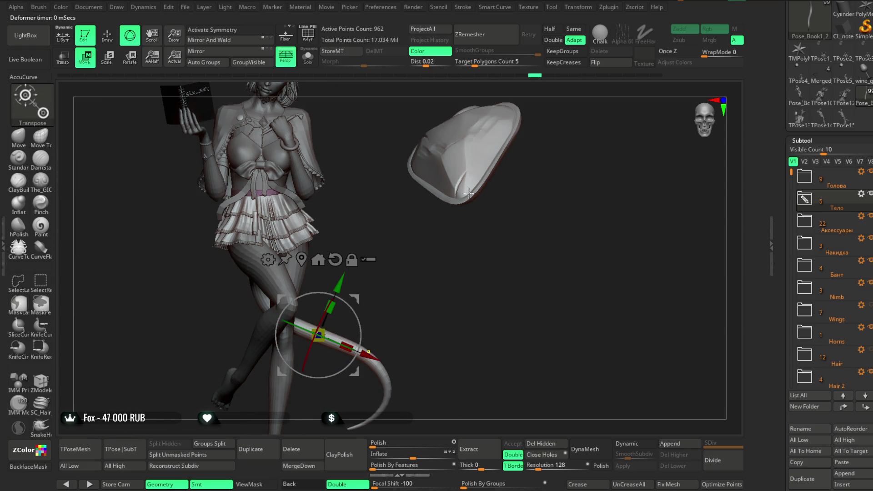
key("ctrl")
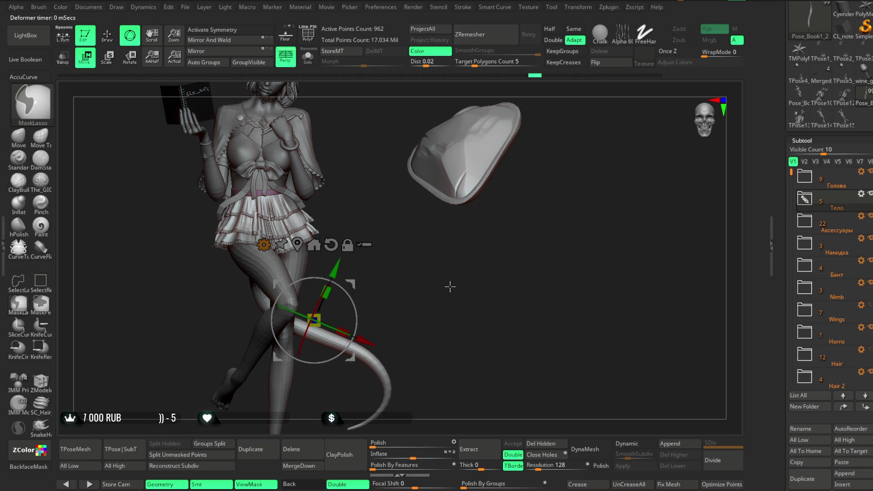
mouse_move(449, 281)
right_mouse_down()
mouse_move(369, 252)
mouse_move(343, 196)
mouse_move(321, 268)
mouse_move(320, 260)
mouse_move(375, 321)
mouse_move(346, 313)
mouse_move(419, 205)
right_mouse_up()
key("q")
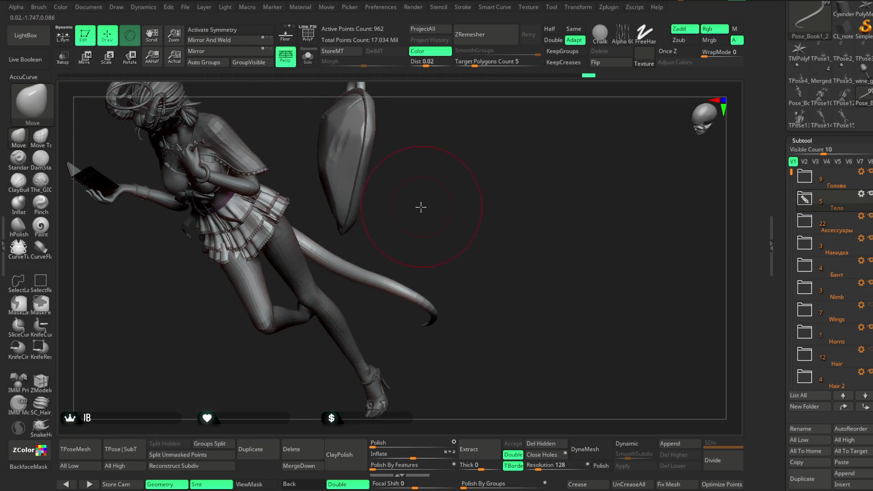
Step: Inspect the tail between the crossed legs from below and raise Draw Size in the spacebar palette
mouse_move(409, 266)
right_mouse_down()
mouse_move(420, 205)
mouse_move(420, 228)
mouse_move(388, 248)
mouse_move(392, 197)
right_mouse_up()
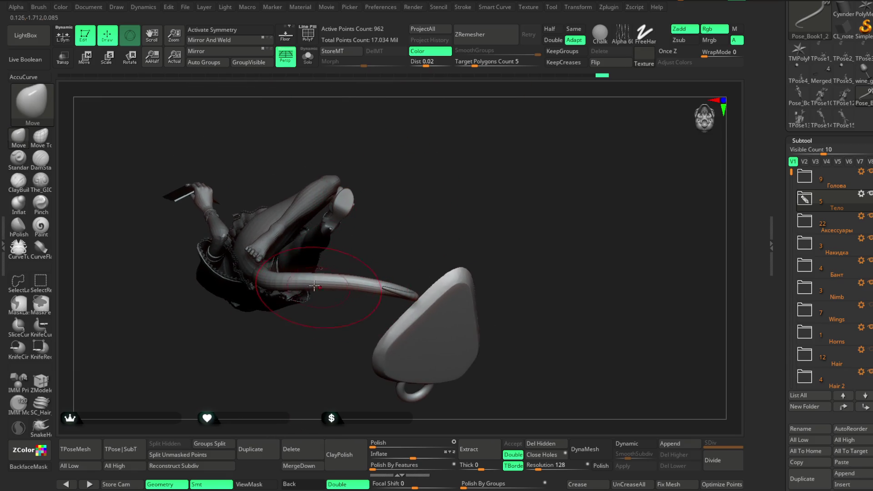
right_click_drag(318, 333, 403, 232)
right_click_drag(383, 293, 342, 277)
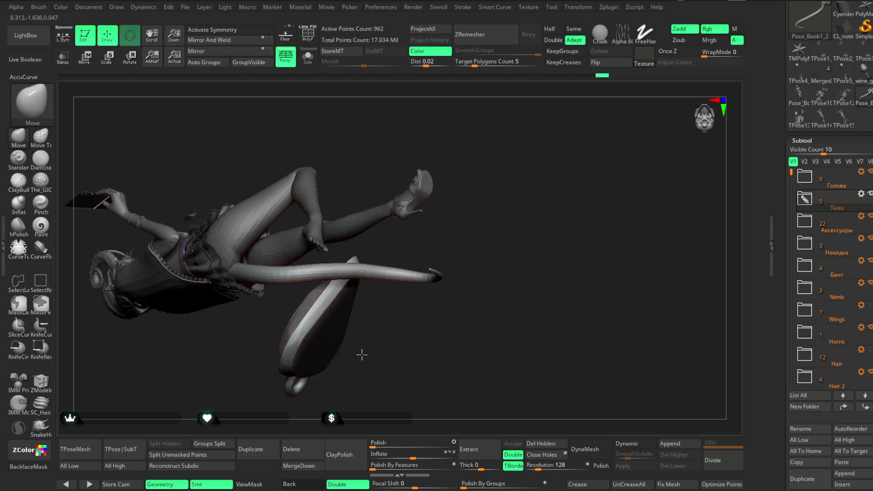
mouse_move(446, 218)
right_mouse_down()
mouse_move(440, 239)
mouse_move(455, 196)
mouse_move(432, 267)
mouse_move(423, 260)
mouse_move(447, 170)
mouse_move(478, 146)
mouse_move(463, 252)
mouse_move(461, 225)
mouse_move(355, 211)
right_mouse_up()
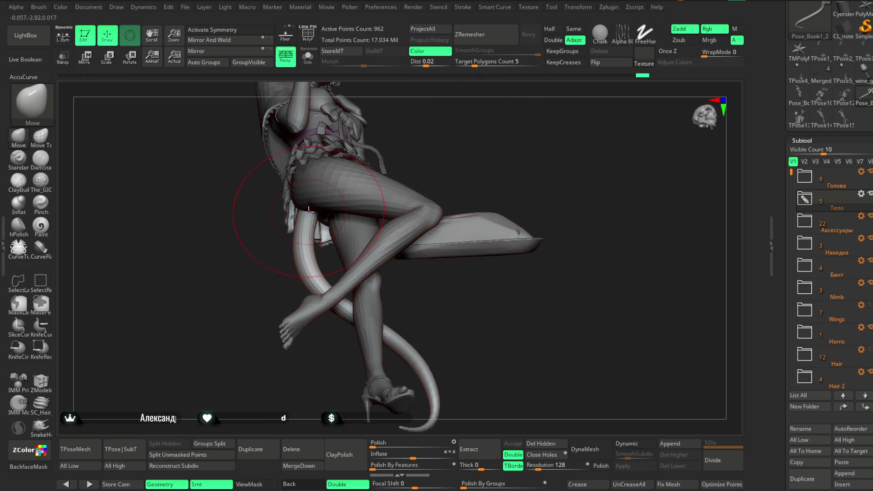
key("space")
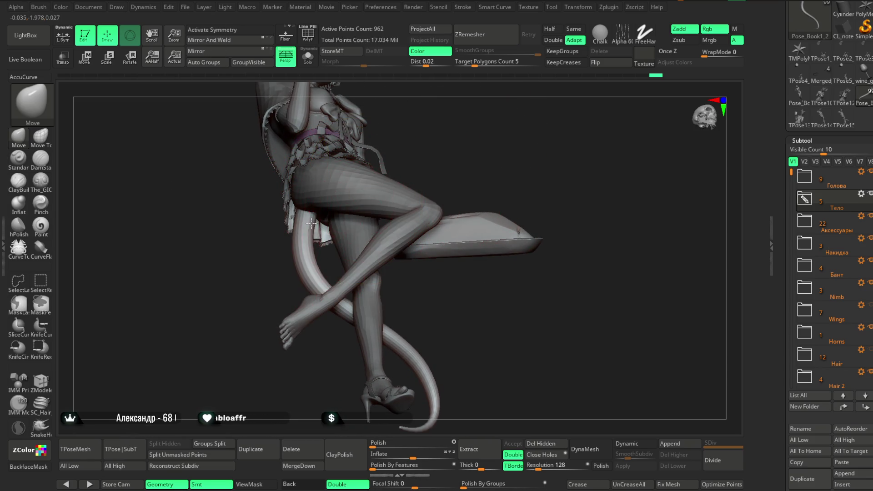
mouse_move(276, 284)
right_mouse_down()
mouse_move(300, 177)
mouse_move(332, 137)
mouse_move(357, 146)
mouse_move(395, 198)
mouse_move(412, 166)
right_mouse_up()
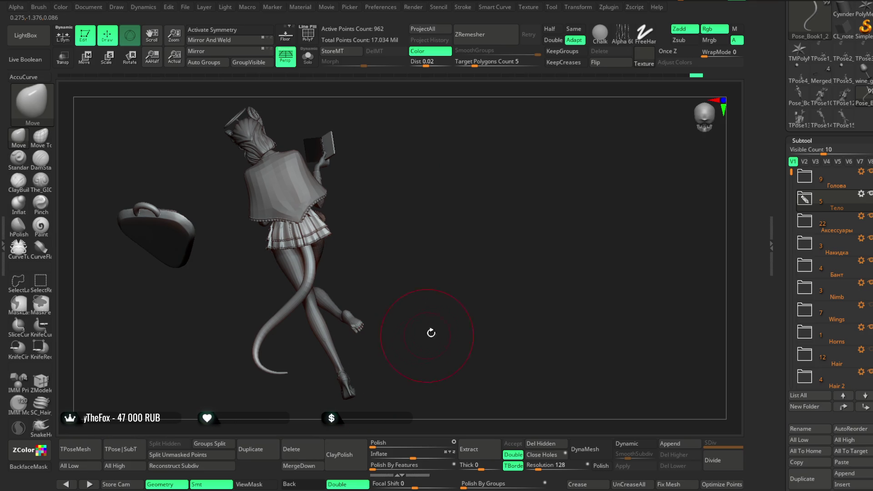
Step: Review the legs from the front and set the Move brush focal shift to 0 in the quick palette
mouse_move(471, 287)
left_mouse_down()
mouse_move(388, 257)
mouse_move(357, 273)
left_mouse_up()
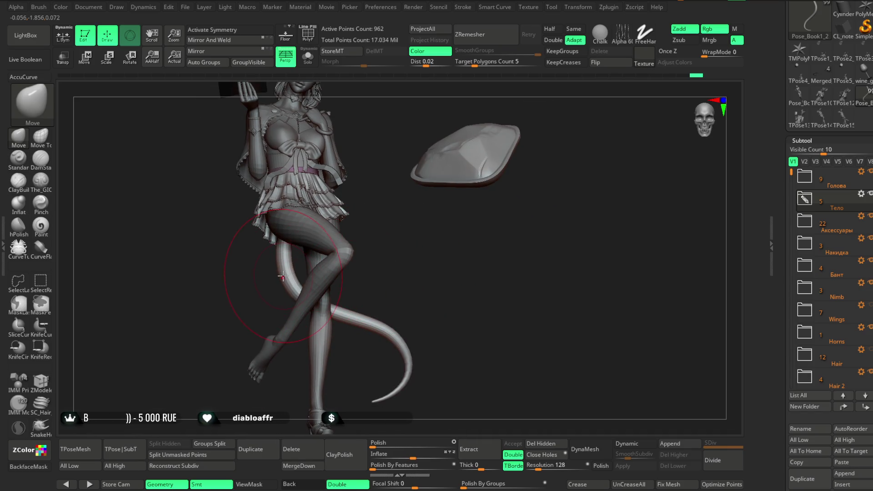
mouse_move(356, 273)
left_mouse_down()
mouse_move(380, 275)
mouse_move(370, 227)
mouse_move(384, 254)
mouse_move(387, 237)
left_mouse_up()
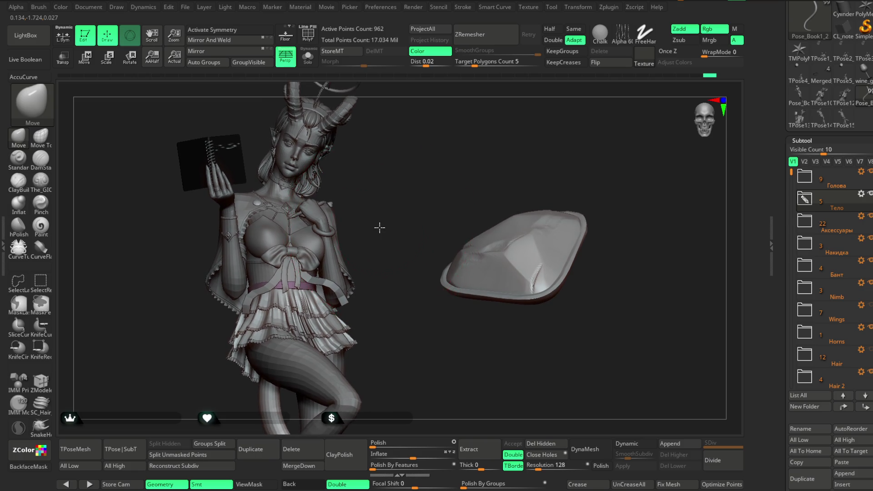
key("space")
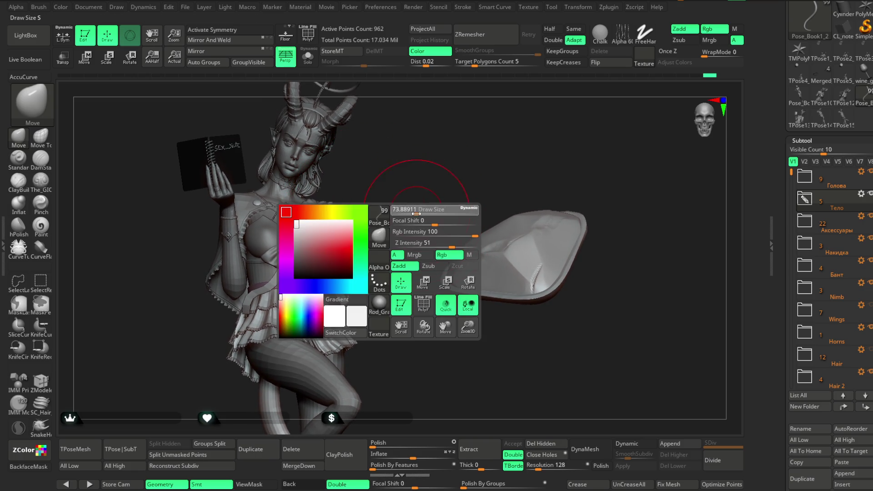
mouse_move(381, 232)
left_mouse_down()
mouse_move(387, 220)
mouse_move(384, 260)
mouse_move(376, 251)
mouse_move(367, 266)
mouse_move(395, 316)
left_mouse_up()
right_click(367, 268)
left_click(321, 232)
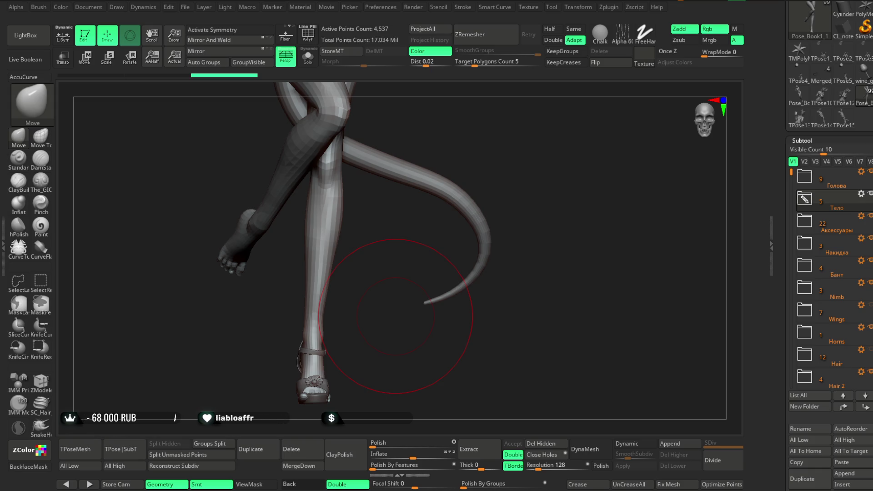
Step: Pull the tail around the crossed legs with the Move brush, adjusting Draw Size between strokes
mouse_move(512, 317)
left_mouse_down()
mouse_move(444, 309)
mouse_move(494, 300)
left_mouse_up()
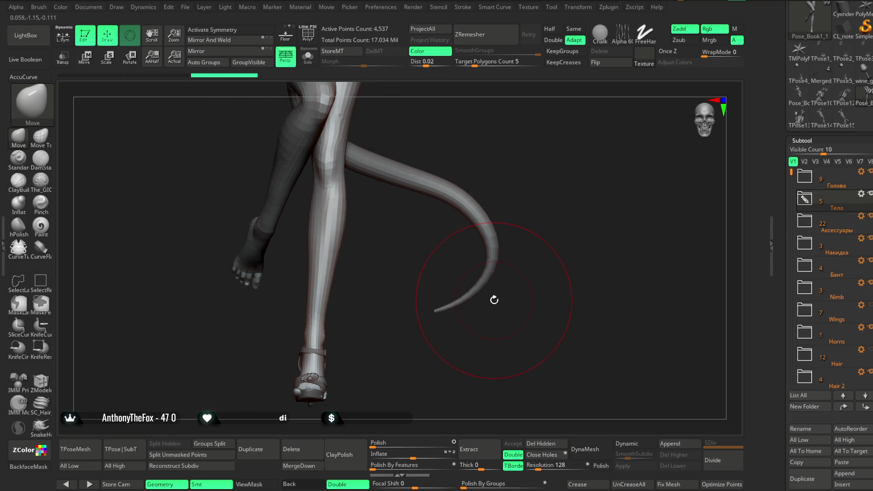
right_click_drag(473, 141, 450, 164)
key("space")
left_click_drag(490, 190, 479, 193)
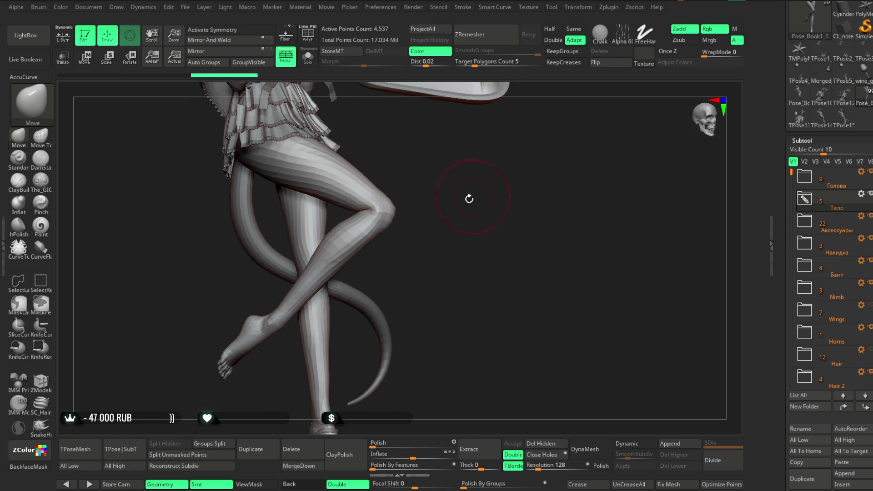
left_click_drag(398, 255, 382, 272)
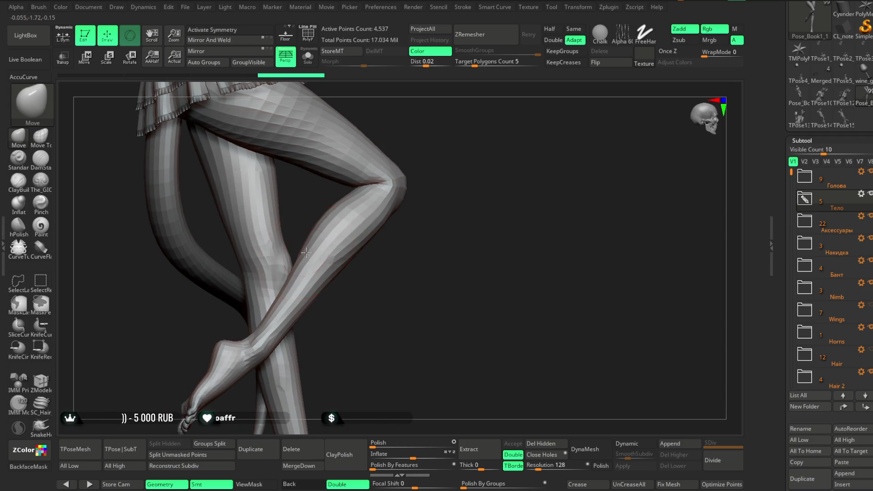
right_click_drag(355, 259, 417, 213)
scroll(435, 181, "up", 2)
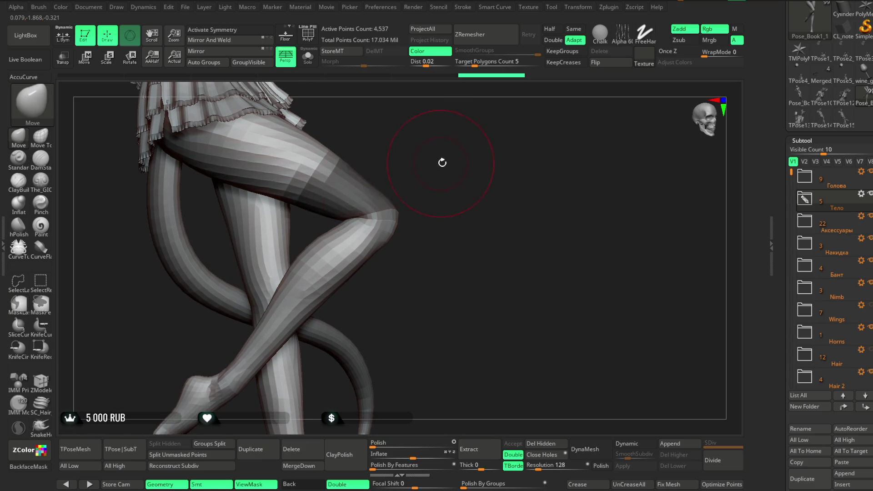
scroll(440, 161, "up", 3)
key("space")
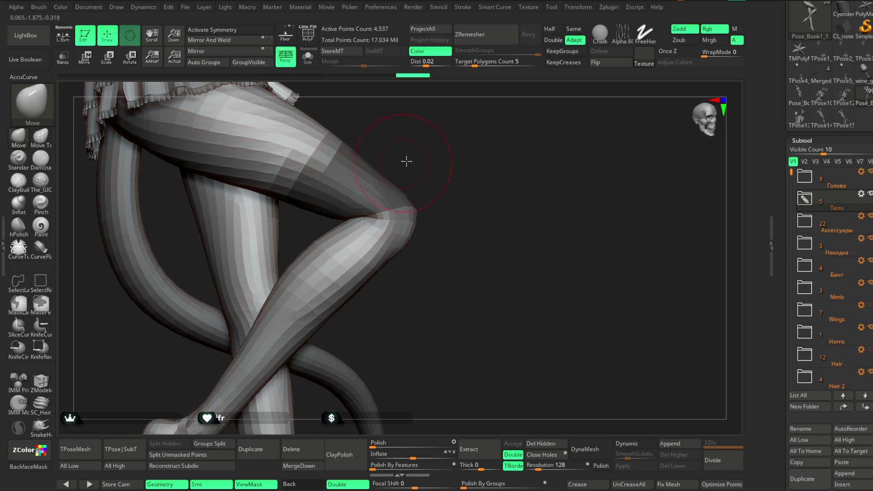
right_click_drag(402, 157, 408, 187)
mouse_move(376, 219)
right_mouse_down()
mouse_move(362, 246)
mouse_move(334, 254)
right_mouse_up()
key("space")
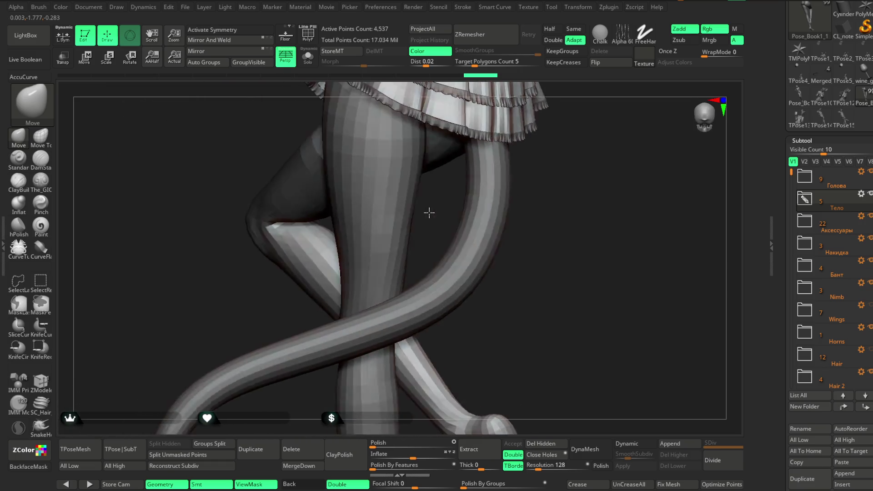
Step: Check the tail curling behind the legs from rear and front and confirm the brush settings
mouse_move(556, 279)
right_mouse_down("ctrl")
mouse_move(582, 203)
mouse_move(381, 246)
right_mouse_up("ctrl")
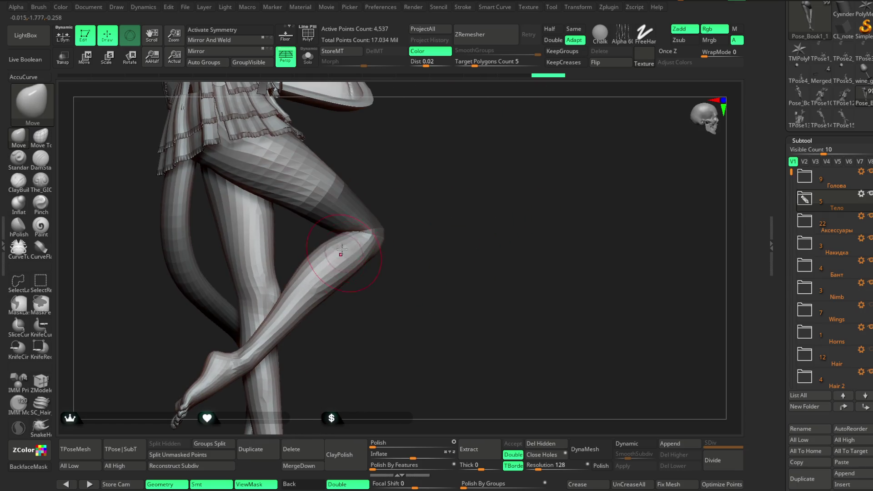
mouse_move(420, 201)
right_mouse_down()
mouse_move(386, 224)
mouse_move(437, 208)
mouse_move(382, 192)
mouse_move(437, 219)
mouse_move(354, 239)
mouse_move(379, 222)
mouse_move(316, 249)
right_mouse_up()
mouse_move(387, 214)
right_mouse_down()
mouse_move(410, 205)
mouse_move(337, 231)
mouse_move(413, 188)
mouse_move(416, 218)
mouse_move(417, 184)
mouse_move(276, 275)
mouse_move(278, 294)
right_mouse_up()
right_click(294, 314)
left_click(281, 232)
Step: Reshape the raised leg's contour around the thigh and knee with Move brush strokes
left_click_drag(328, 266, 279, 294, "ctrl")
right_click_drag(280, 295, 295, 340)
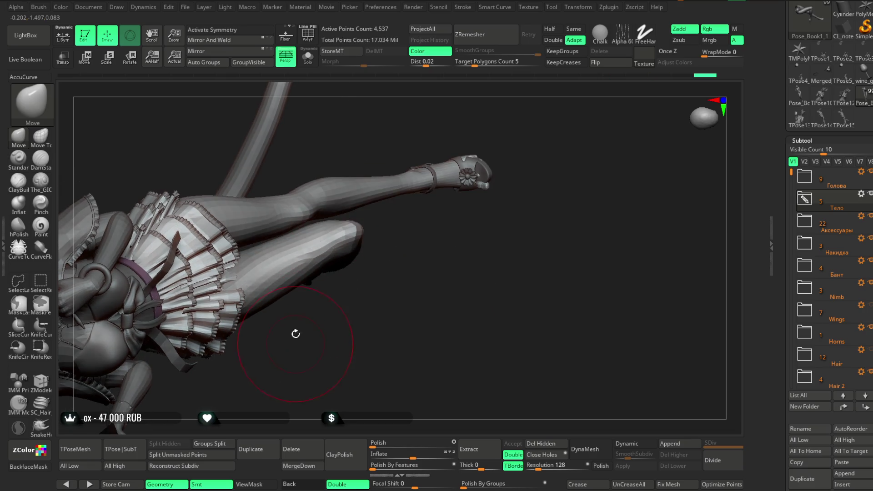
right_click_drag(339, 246, 337, 256)
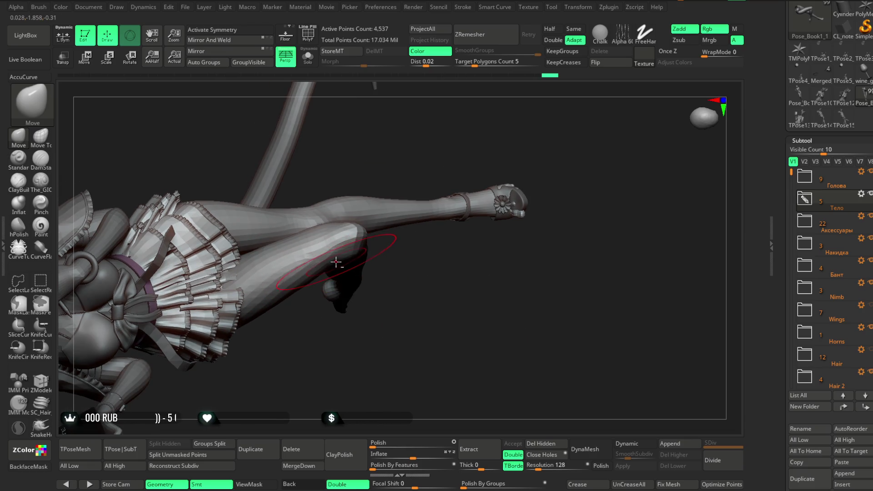
right_click_drag(382, 277, 355, 231)
left_click_drag(334, 205, 362, 273, "ctrl")
mouse_move(369, 260)
right_mouse_down()
mouse_move(400, 243)
mouse_move(396, 266)
mouse_move(406, 191)
mouse_move(358, 185)
right_mouse_up()
mouse_move(477, 211)
right_mouse_down("ctrl")
mouse_move(471, 177)
mouse_move(467, 225)
mouse_move(423, 233)
mouse_move(437, 253)
mouse_move(413, 257)
mouse_move(423, 272)
mouse_move(416, 280)
mouse_move(385, 261)
right_mouse_up("ctrl")
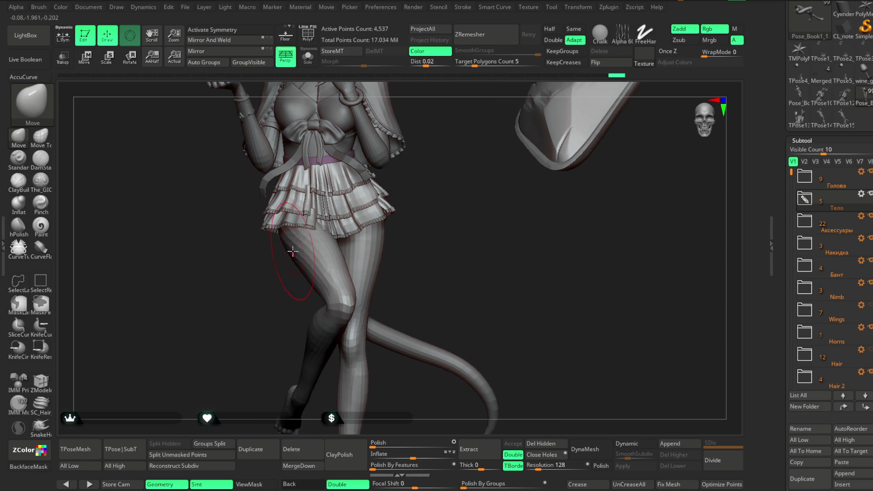
Step: Sculpt the calves and shins beside the tail, setting Draw Size near 68 for the strokes
mouse_move(292, 252)
right_mouse_down()
mouse_move(341, 226)
mouse_move(298, 265)
mouse_move(341, 232)
mouse_move(347, 198)
mouse_move(462, 164)
mouse_move(443, 205)
mouse_move(426, 216)
mouse_move(371, 200)
right_mouse_up()
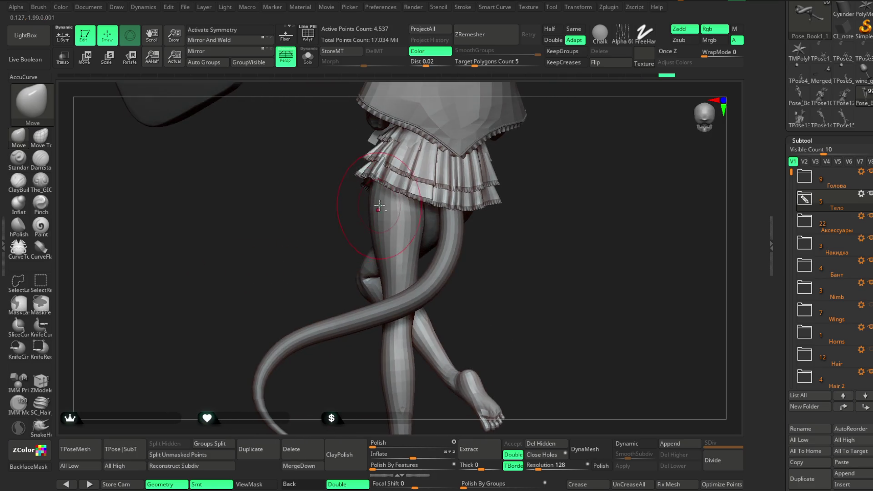
mouse_move(327, 239)
right_mouse_down()
mouse_move(321, 232)
mouse_move(421, 204)
mouse_move(374, 243)
right_mouse_up()
right_click(410, 209)
left_click_drag(426, 201, 442, 201)
right_click_drag(409, 219, 372, 230)
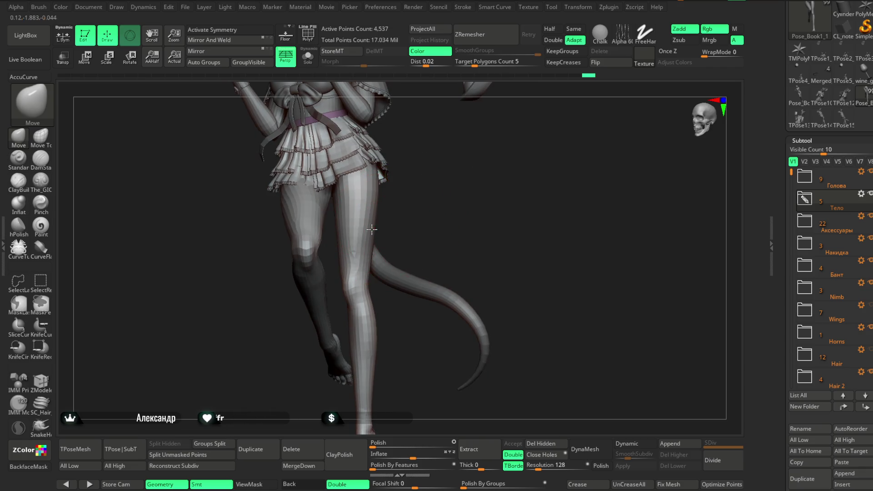
right_click_drag(403, 201, 389, 205)
right_click(389, 205)
left_click_drag(436, 200, 427, 200)
mouse_move(420, 201)
right_mouse_down()
mouse_move(370, 220)
mouse_move(373, 205)
right_mouse_up()
Step: Review the lower legs from the front and raise Draw Size to about 87 for further shaping
mouse_move(345, 231)
right_mouse_down()
mouse_move(429, 219)
mouse_move(412, 244)
mouse_move(438, 280)
mouse_move(471, 168)
mouse_move(440, 204)
mouse_move(464, 171)
right_mouse_up()
right_click(464, 170)
left_click_drag(477, 158, 505, 158)
mouse_move(487, 157)
right_mouse_down()
mouse_move(352, 273)
mouse_move(423, 286)
mouse_move(476, 232)
mouse_move(464, 205)
mouse_move(490, 175)
mouse_move(387, 240)
right_mouse_up()
mouse_move(429, 266)
right_mouse_down()
mouse_move(426, 185)
mouse_move(424, 287)
mouse_move(423, 238)
mouse_move(409, 253)
mouse_move(408, 242)
right_mouse_up()
Step: Adjust Draw Size in the spacebar palette and check the thighs and skirt from another angle
key("space")
left_click_drag(440, 240, 451, 237)
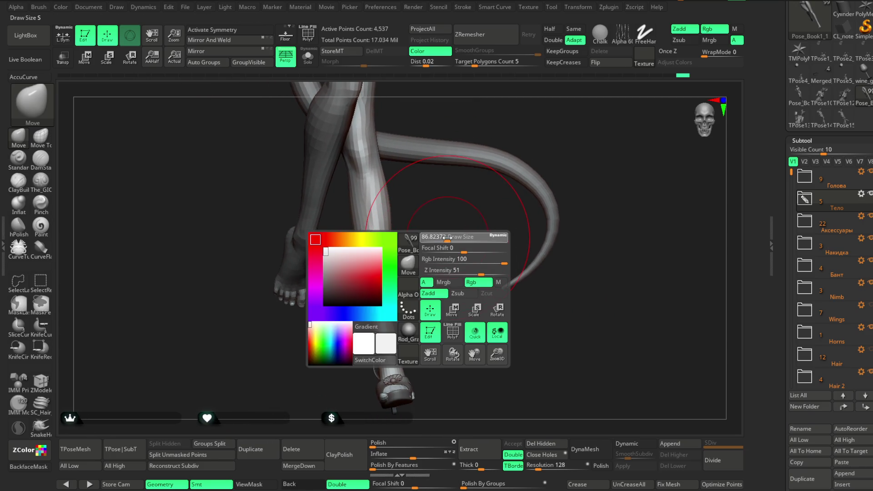
key("space")
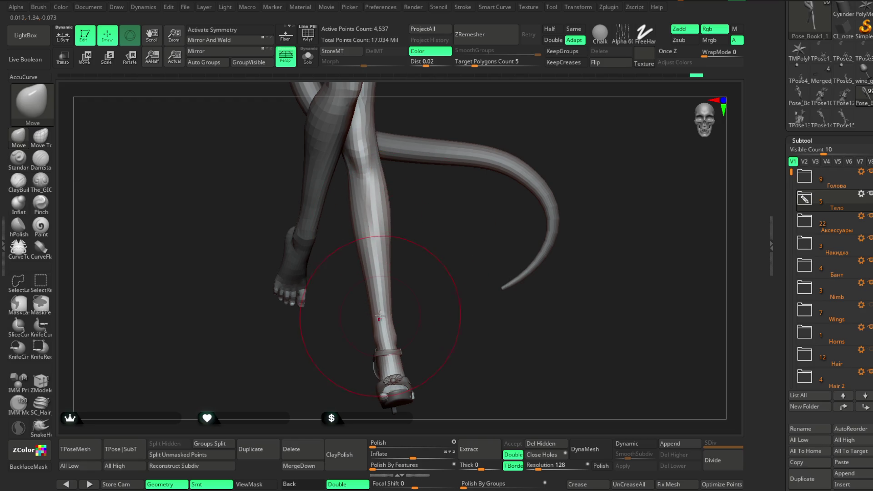
mouse_move(444, 273)
right_mouse_down()
mouse_move(457, 205)
mouse_move(450, 198)
mouse_move(437, 211)
mouse_move(436, 259)
mouse_move(426, 260)
right_mouse_up()
key("space")
key("space")
right_click_drag(363, 318, 387, 235)
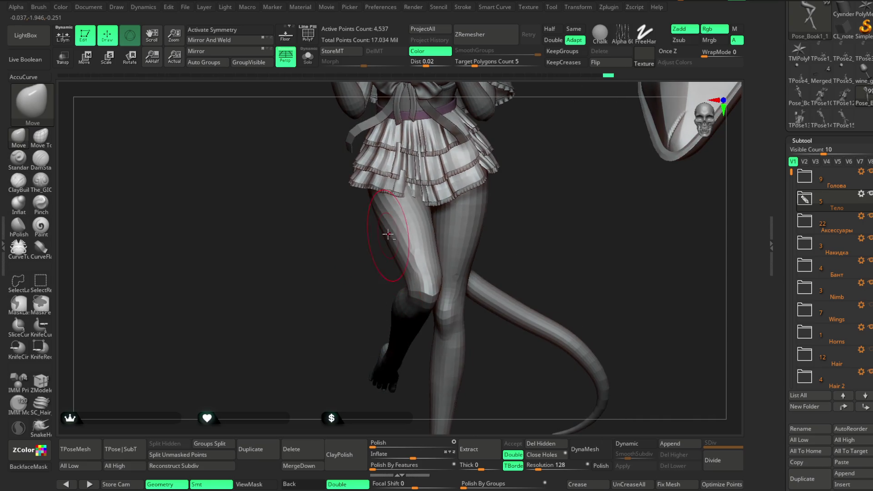
Step: Lower Draw Size to about 56 and frame a side view of the legs for finer work
right_click_drag(355, 307, 470, 198)
middle_click_drag(471, 198, 437, 205)
key("space")
left_click_drag(477, 185, 469, 186)
key("space")
mouse_move(477, 184)
right_mouse_down()
mouse_move(404, 200)
mouse_move(406, 176)
mouse_move(501, 173)
mouse_move(484, 174)
mouse_move(507, 186)
mouse_move(480, 173)
right_mouse_up()
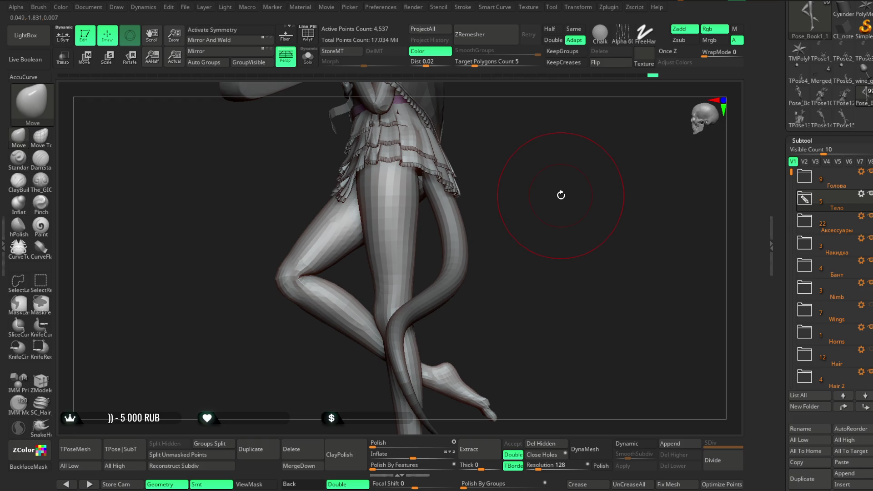
Step: Reduce Draw Size in the spacebar palette and zoom in on the knee for detailed reshaping
mouse_move(560, 195)
left_mouse_down()
mouse_move(493, 208)
mouse_move(494, 250)
mouse_move(505, 225)
mouse_move(548, 181)
mouse_move(525, 266)
mouse_move(522, 180)
mouse_move(326, 278)
mouse_move(443, 177)
mouse_move(445, 189)
mouse_move(436, 177)
mouse_move(426, 202)
mouse_move(382, 157)
mouse_move(424, 203)
mouse_move(341, 327)
mouse_move(383, 307)
left_mouse_up()
key("space")
key("space")
left_click_drag(444, 267, 450, 268)
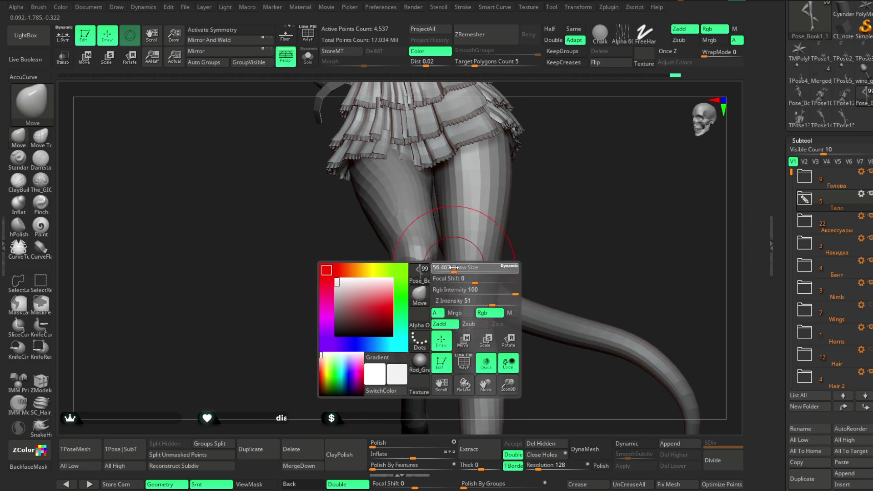
left_click_drag(477, 226, 519, 205)
mouse_move(341, 294)
left_mouse_down()
mouse_move(376, 340)
mouse_move(463, 204)
mouse_move(501, 198)
mouse_move(409, 244)
left_mouse_up()
mouse_move(478, 188)
left_mouse_down()
mouse_move(478, 178)
mouse_move(467, 182)
mouse_move(433, 225)
mouse_move(468, 231)
mouse_move(464, 205)
mouse_move(466, 220)
mouse_move(463, 209)
mouse_move(436, 207)
mouse_move(471, 198)
mouse_move(477, 179)
mouse_move(410, 185)
mouse_move(396, 197)
left_mouse_up()
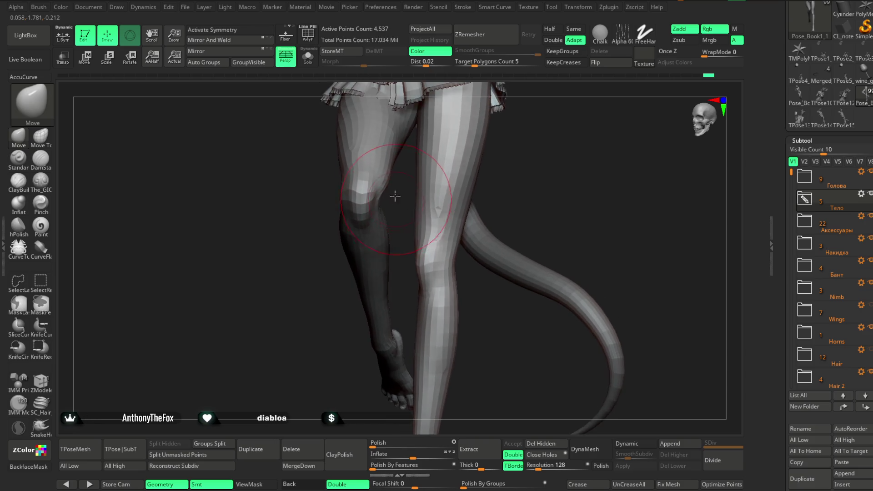
key("space")
left_click(423, 185)
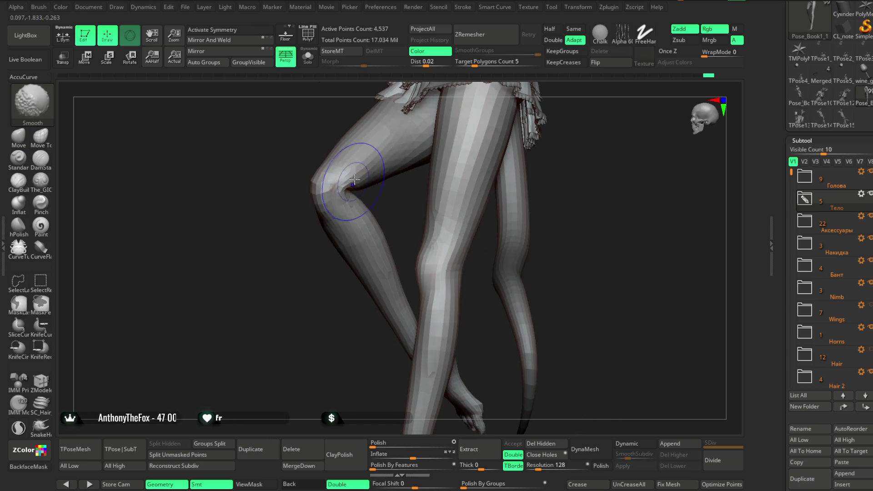
mouse_move(392, 194)
left_mouse_down("ctrl+alt")
mouse_move(382, 205)
mouse_move(410, 192)
mouse_move(355, 211)
left_mouse_up("ctrl+alt")
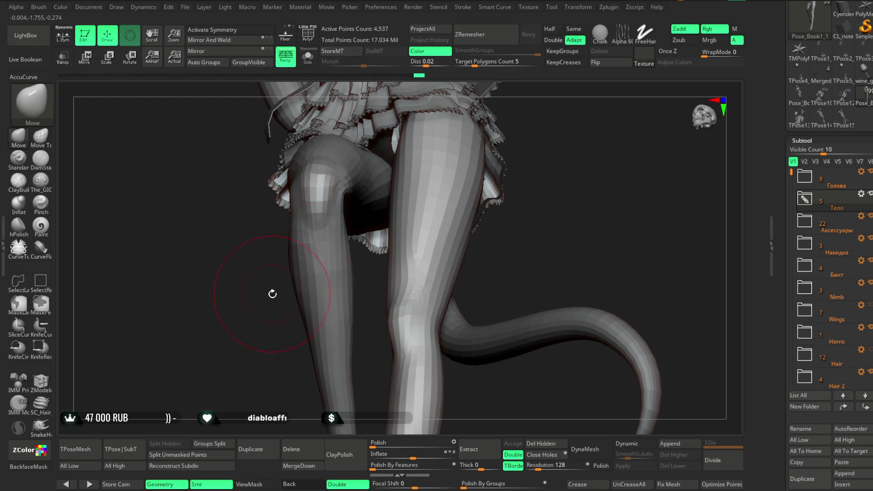
left_click_drag(272, 292, 286, 273)
mouse_move(382, 171)
left_mouse_down()
mouse_move(498, 147)
mouse_move(400, 187)
mouse_move(426, 182)
mouse_move(409, 205)
mouse_move(332, 185)
mouse_move(304, 308)
mouse_move(320, 252)
left_mouse_up()
right_click(399, 188)
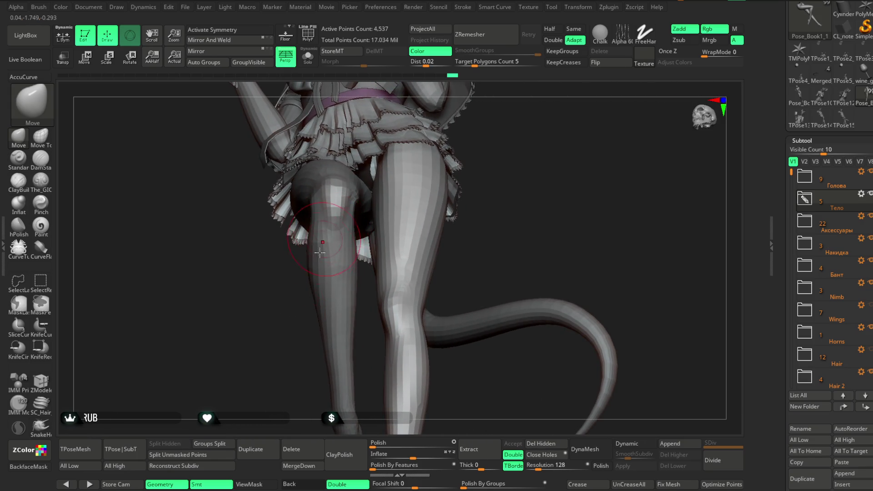
mouse_move(293, 355)
left_mouse_down()
mouse_move(397, 191)
mouse_move(375, 205)
mouse_move(355, 175)
left_mouse_up()
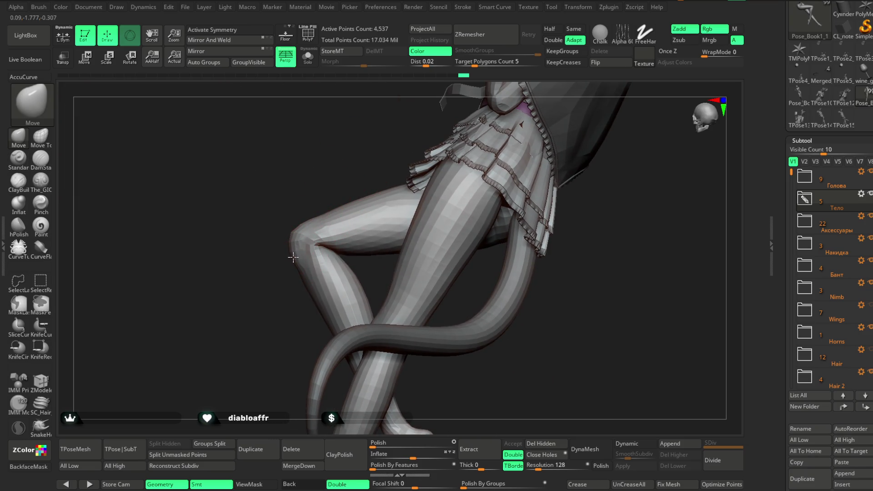
mouse_move(292, 311)
right_mouse_down()
mouse_move(382, 204)
mouse_move(355, 232)
right_mouse_up()
key("space")
left_click_drag(382, 224, 378, 224)
mouse_move(273, 259)
right_mouse_down()
mouse_move(297, 232)
mouse_move(279, 293)
mouse_move(398, 217)
mouse_move(396, 204)
mouse_move(287, 256)
right_mouse_up()
mouse_move(368, 225)
right_mouse_down()
mouse_move(382, 232)
mouse_move(440, 210)
mouse_move(430, 184)
mouse_move(403, 238)
mouse_move(381, 224)
mouse_move(405, 227)
right_mouse_up()
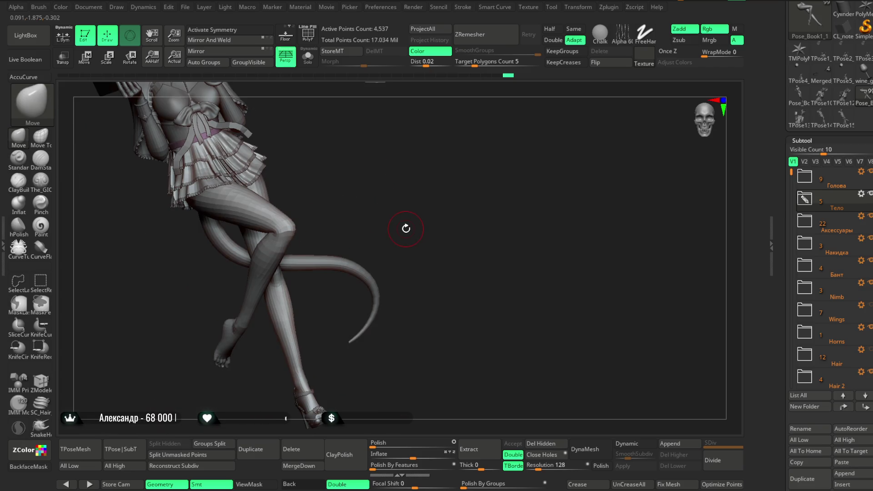
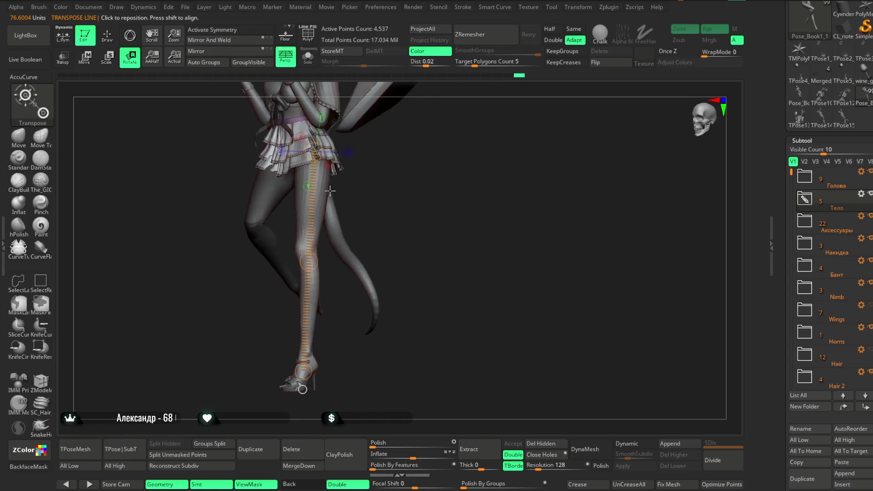
Step: Draw a final posing line down the leg, zoom out to the whole character and leave Transpose for Draw mode
right_click_drag(305, 193, 314, 143)
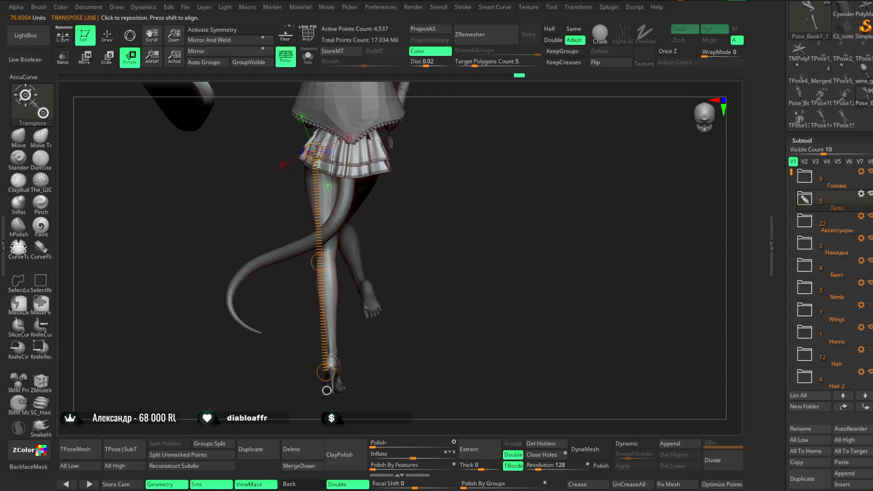
left_click_drag(319, 142, 334, 379)
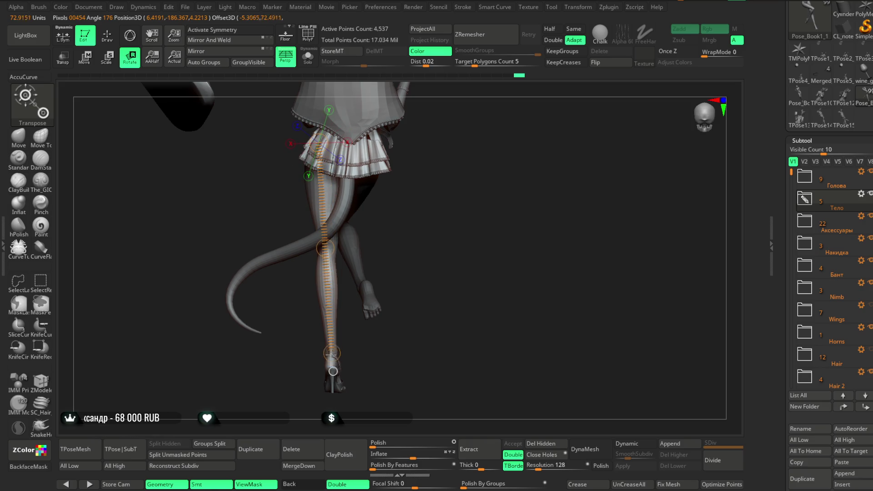
right_click_drag(373, 260, 457, 168)
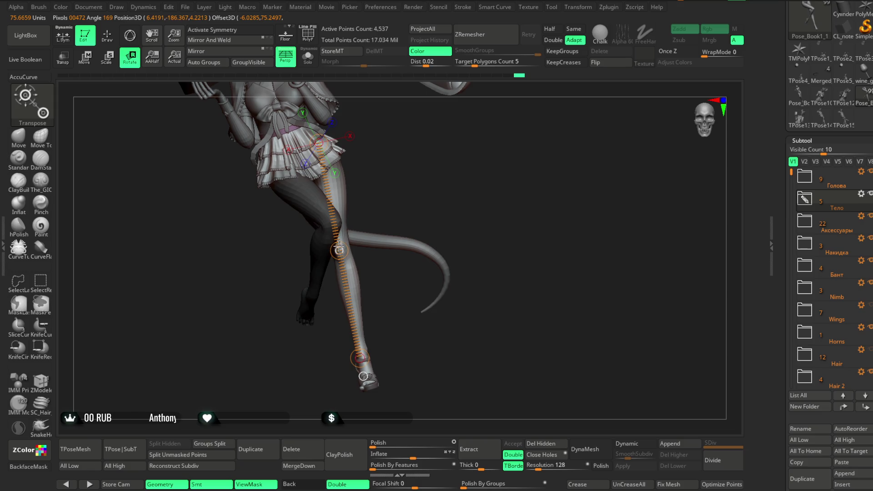
mouse_move(339, 252)
right_mouse_down()
mouse_move(377, 200)
mouse_move(382, 259)
right_mouse_up()
key("w")
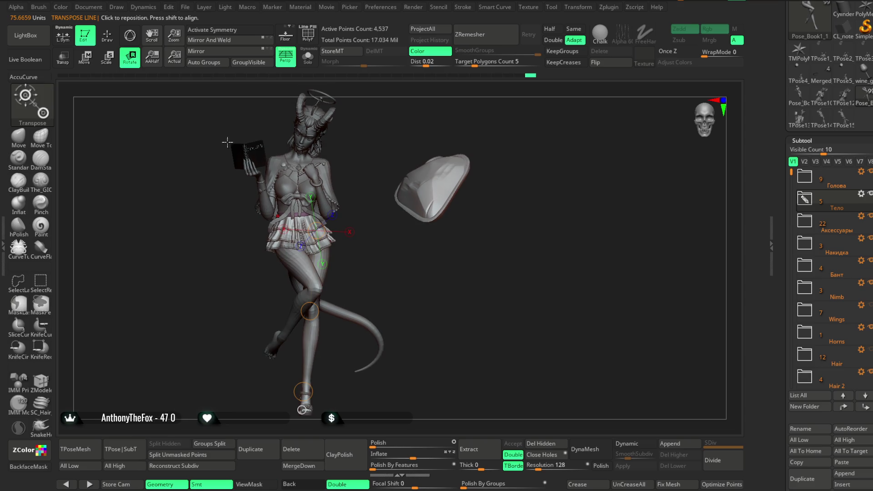
left_click(109, 37)
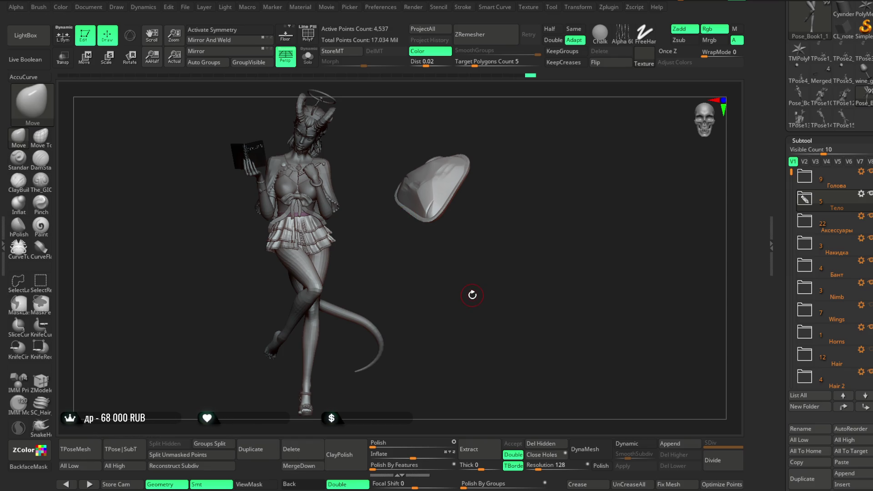
Step: Briefly pose with a rotation line moved up to the hip, then return to sculpting mode
mouse_move(472, 295)
right_mouse_down()
mouse_move(398, 209)
mouse_move(414, 240)
mouse_move(368, 242)
mouse_move(383, 215)
mouse_move(406, 204)
mouse_move(418, 231)
right_mouse_up()
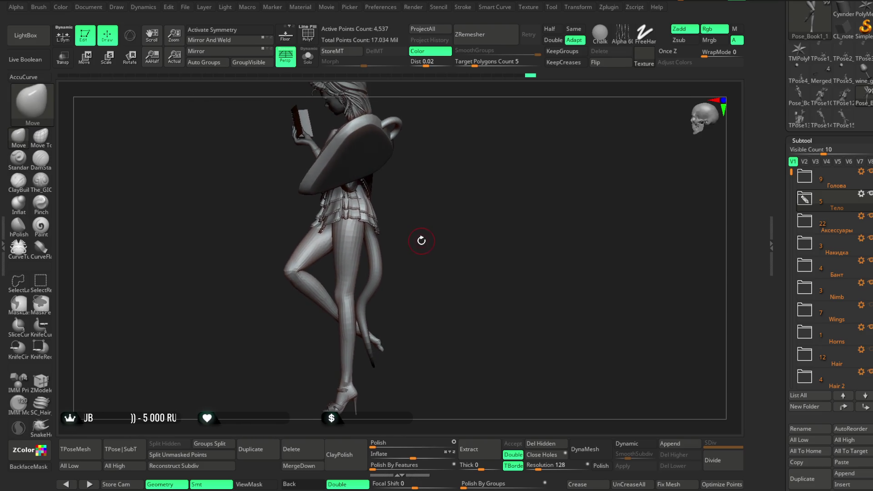
left_click(131, 60)
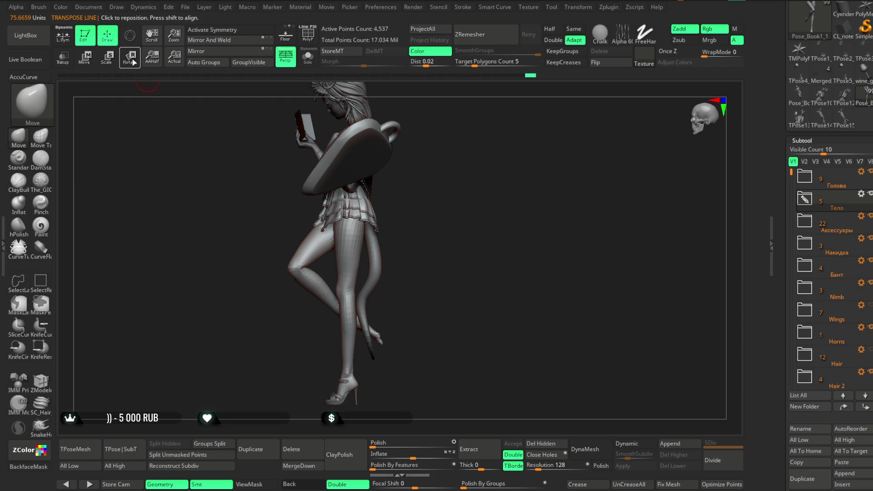
left_click_drag(395, 157, 521, 192)
right_click_drag(521, 193, 519, 185)
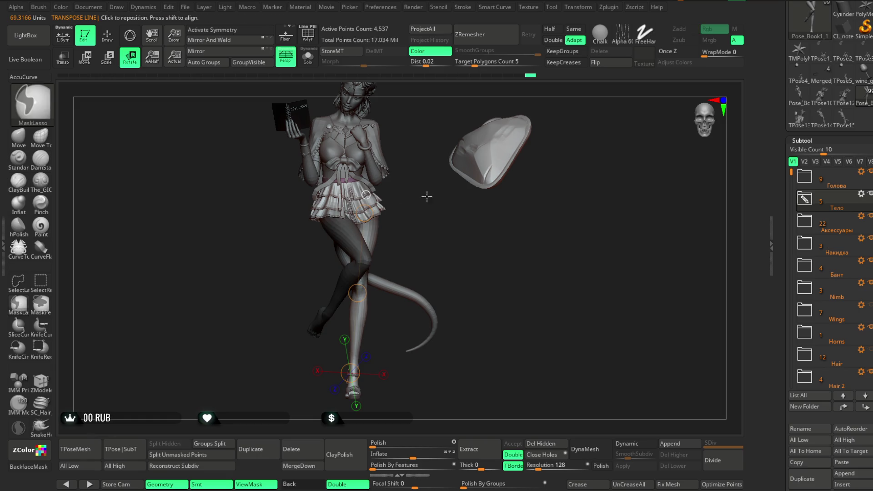
right_click_drag(444, 215, 382, 205)
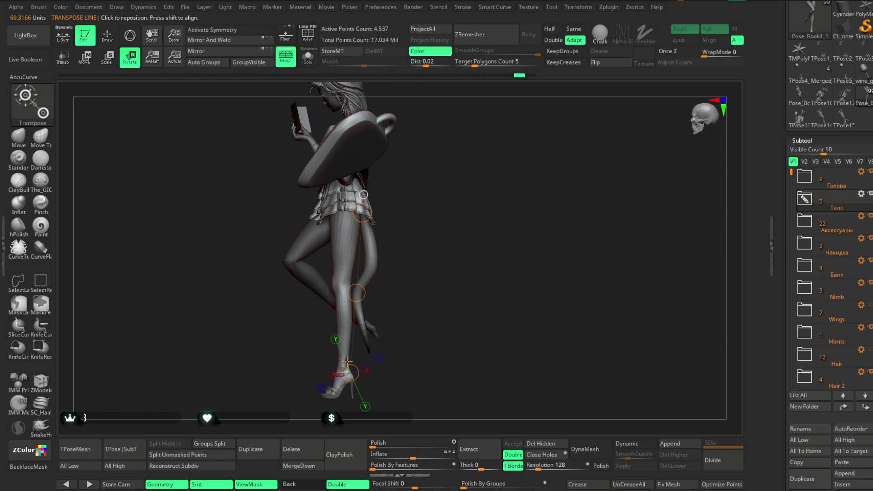
left_click_drag(348, 341, 362, 370)
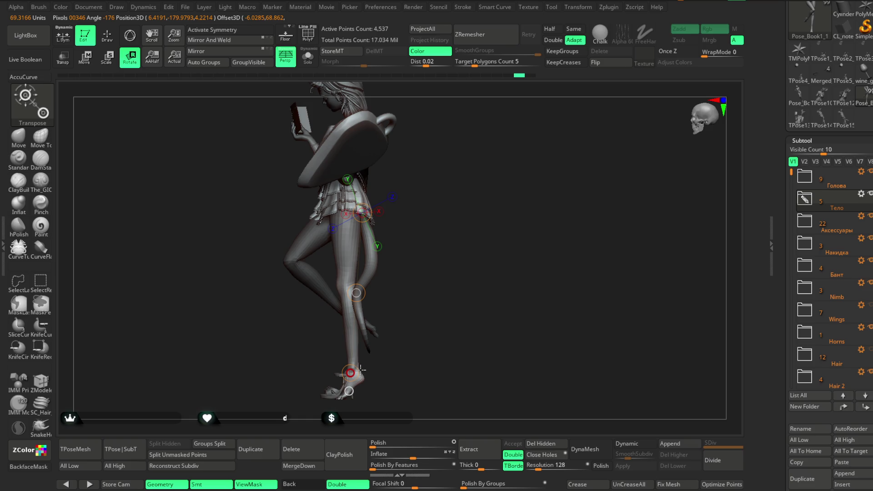
mouse_move(382, 300)
right_mouse_down()
mouse_move(469, 247)
mouse_move(424, 238)
right_mouse_up()
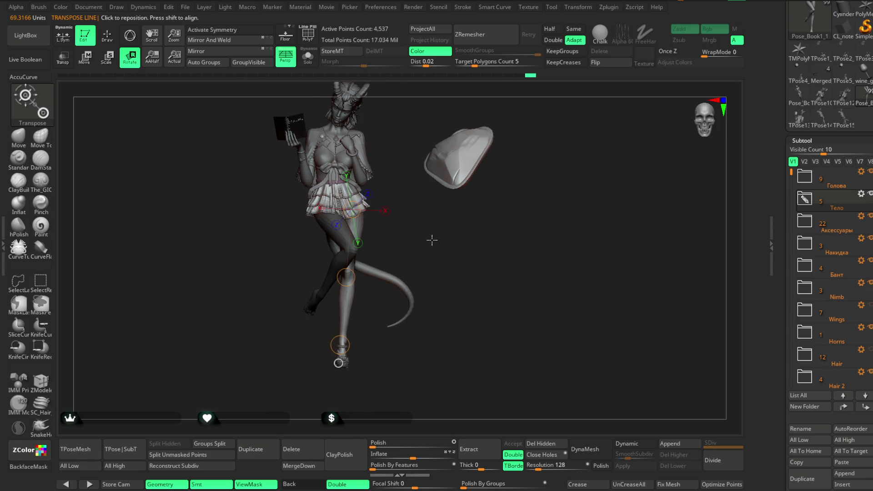
right_click_drag(431, 235, 431, 220, "ctrl")
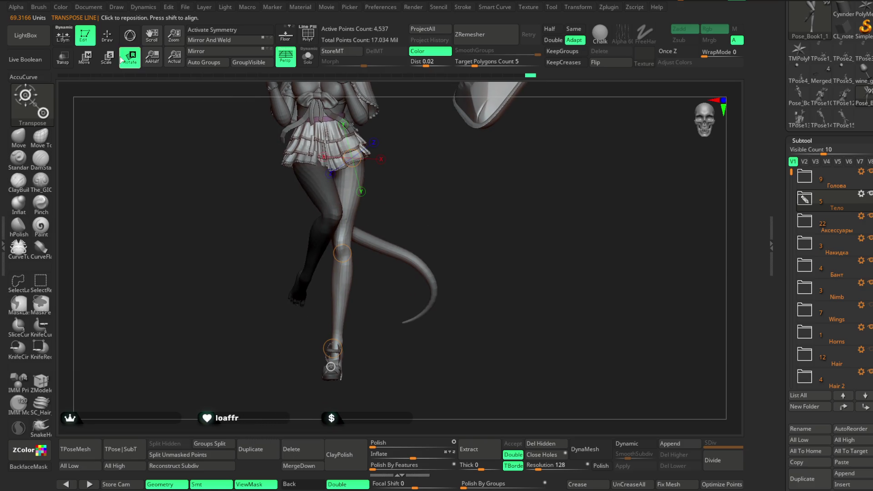
key("q")
Step: Clear the mask from the legs, zoom in on the lower legs and turn on Solo for the body
right_click_drag(458, 171, 423, 177)
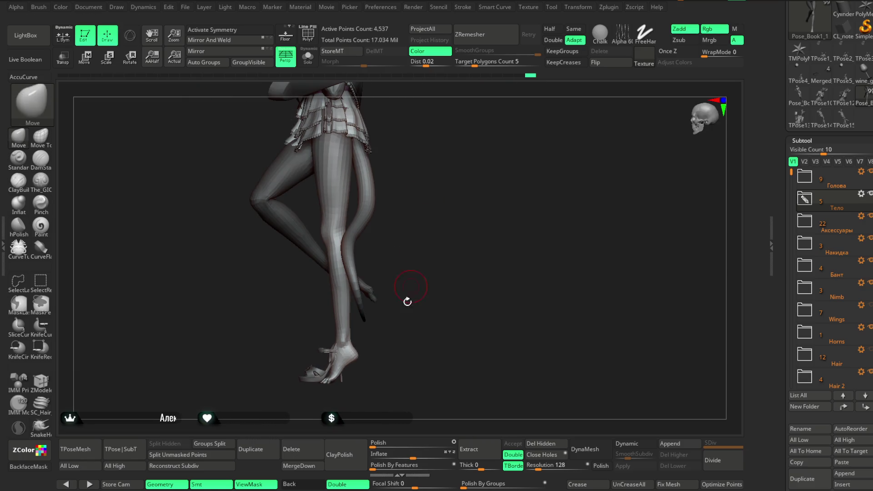
mouse_move(402, 293)
left_mouse_down("ctrl")
mouse_move(281, 308)
mouse_move(450, 75)
left_mouse_up("ctrl")
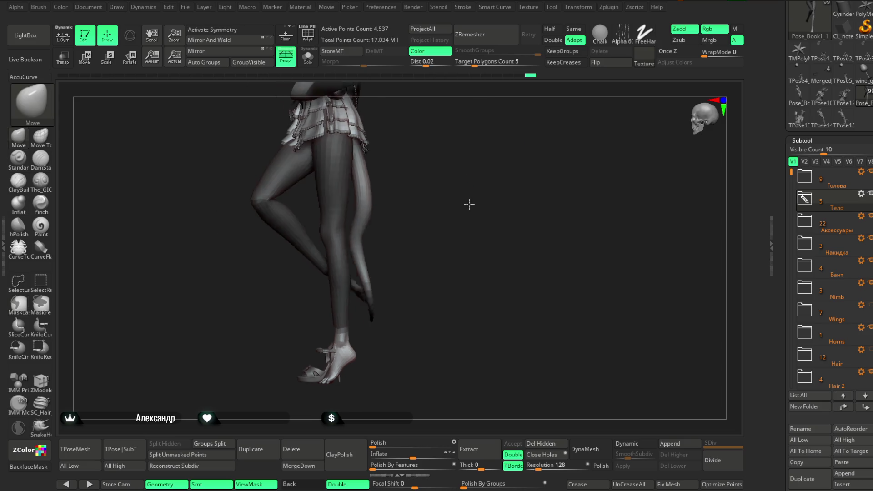
right_click_drag(382, 272, 436, 239)
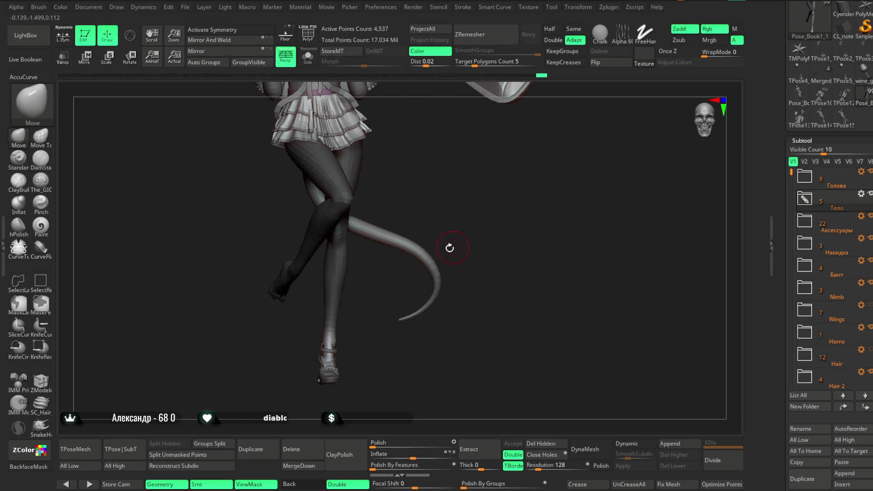
left_click_drag(346, 335, 328, 321, "ctrl")
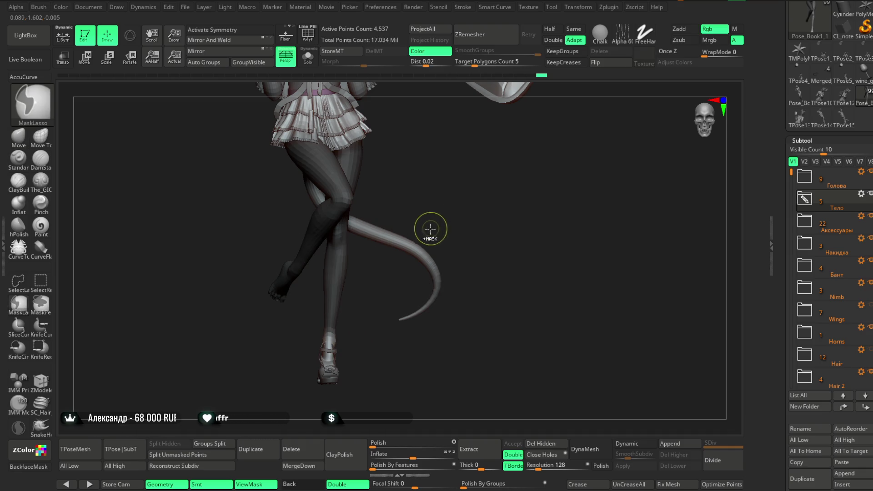
mouse_move(429, 225)
right_mouse_down()
mouse_move(409, 197)
mouse_move(436, 191)
right_mouse_up()
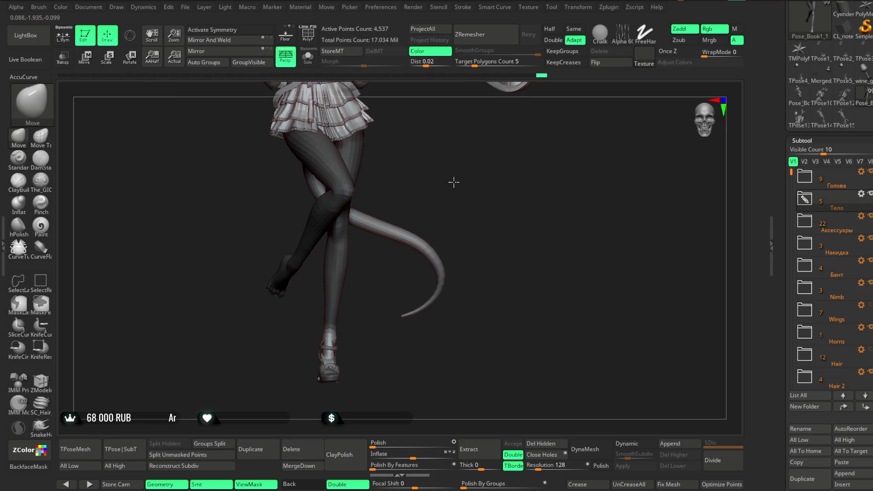
right_click_drag(157, 65, 140, 106, "ctrl")
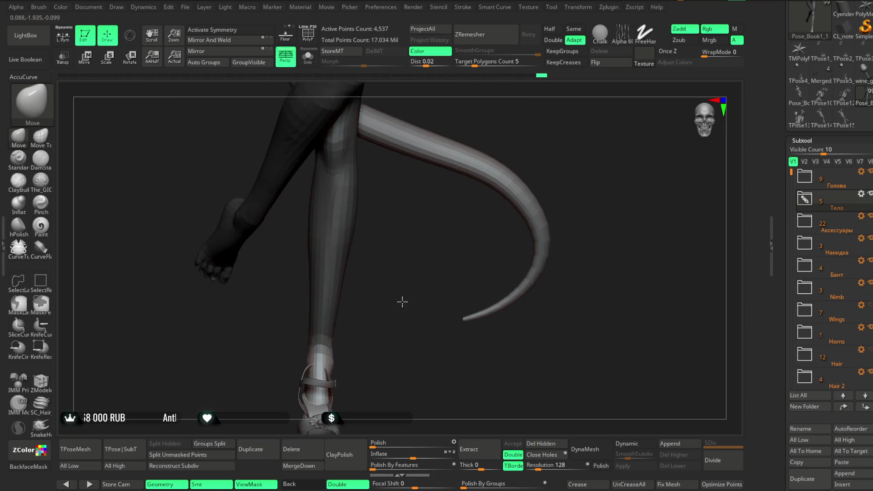
left_click(307, 61)
Step: Draw a rotation posing line along the lower leg from the ankle down to the toes
key("r")
left_click_drag(354, 85, 334, 314)
left_click(341, 253)
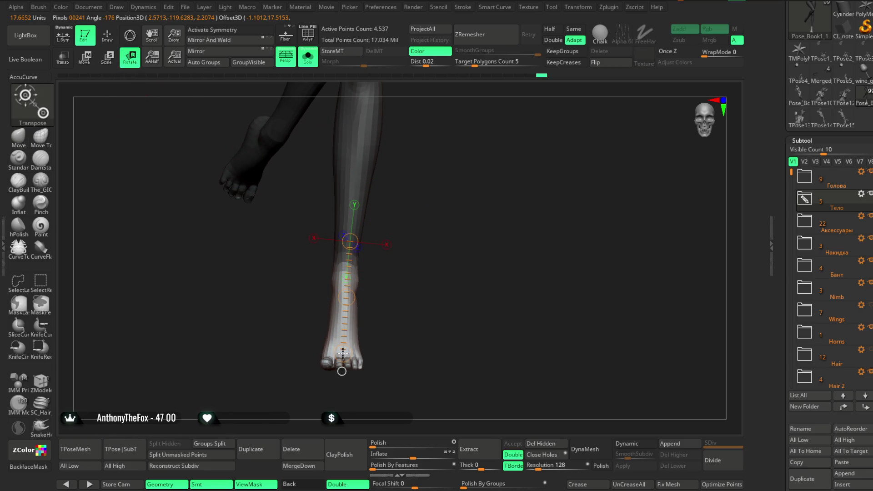
right_click_drag(477, 286, 410, 287)
left_click_drag(344, 298, 367, 371)
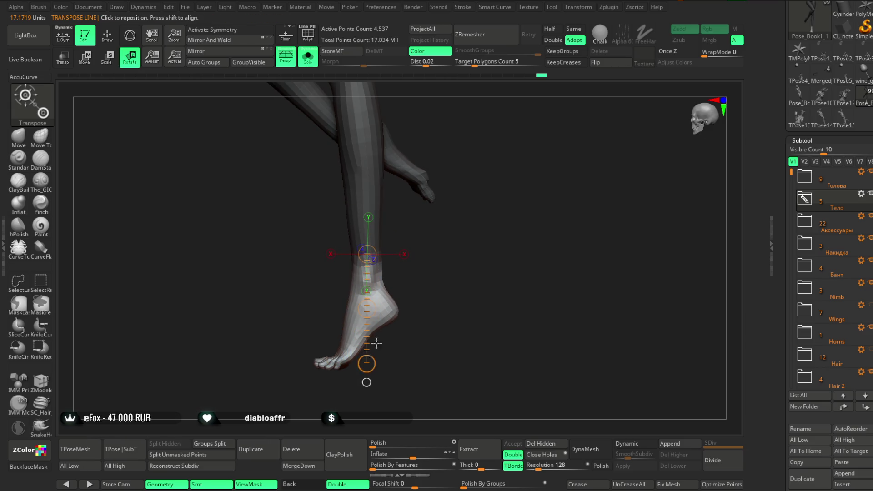
right_click_drag(477, 286, 409, 286)
Step: Mask the leg so only the foot moves and start rotating the foot at the ankle
left_click_drag(367, 309, 369, 292)
right_click_drag(423, 273, 464, 273)
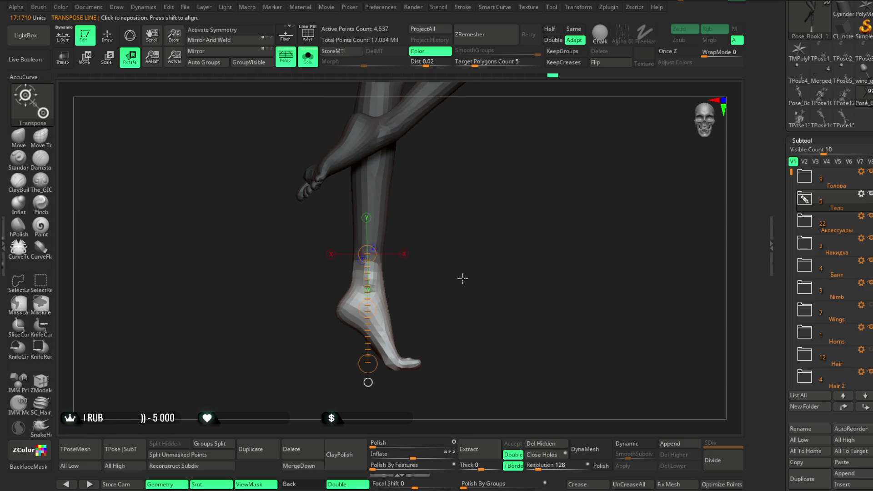
left_click_drag(410, 276, 315, 247, "ctrl")
right_click_drag(423, 252, 382, 253)
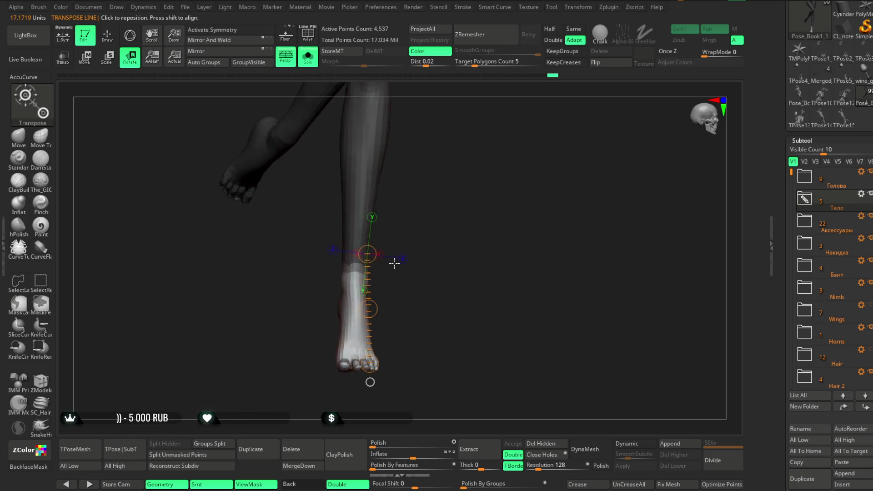
left_click_drag(367, 309, 367, 287)
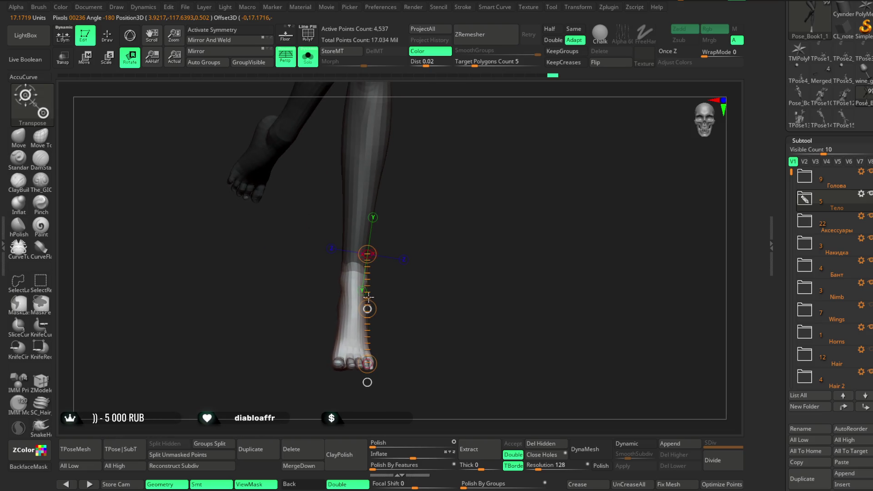
Step: Rotate the foot downward in small increments into a tiptoe angle, then return to sculpting
right_click_drag(409, 272, 451, 273)
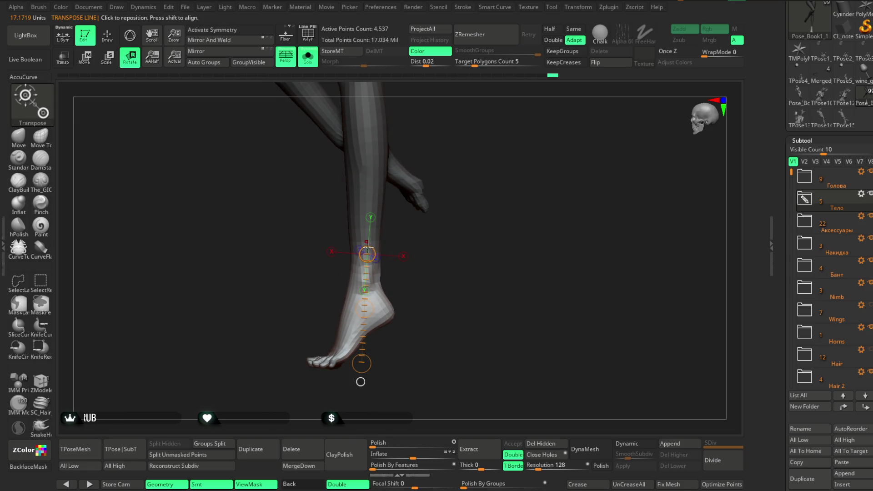
left_click_drag(366, 309, 371, 304)
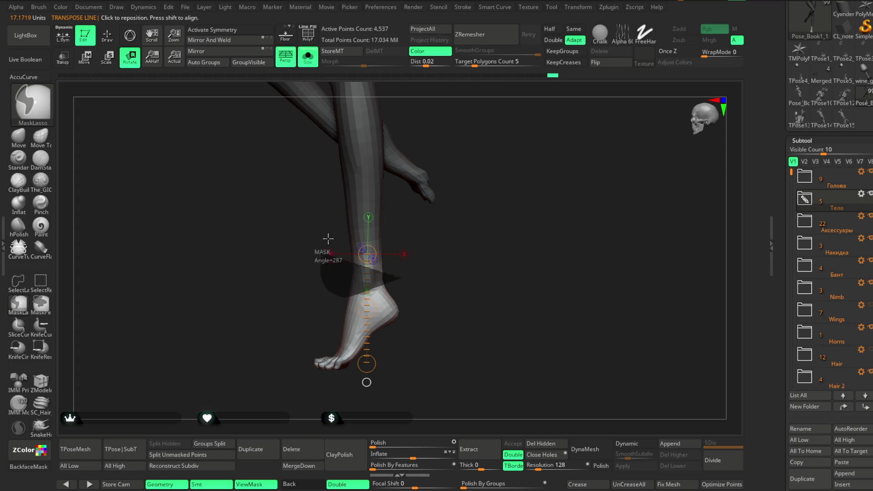
mouse_move(409, 293)
right_mouse_down()
mouse_move(445, 289)
mouse_move(395, 293)
right_mouse_up()
left_click_drag(367, 309, 372, 306)
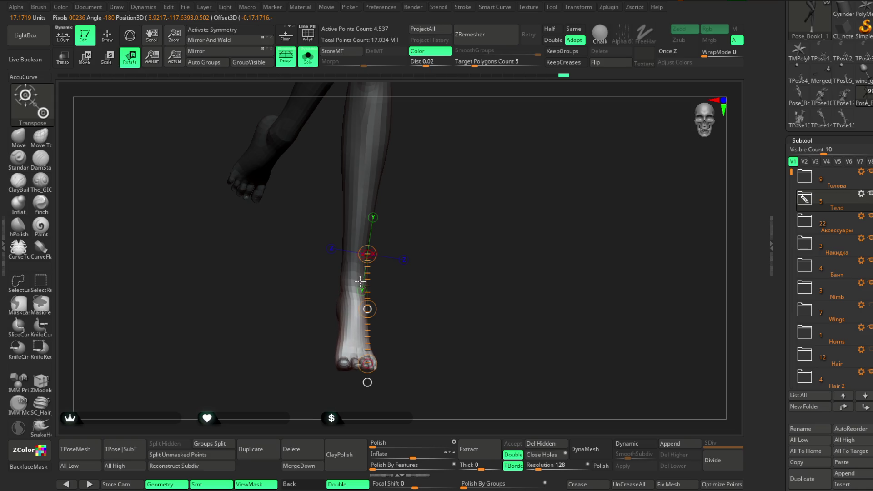
right_click_drag(423, 287, 454, 278)
left_click_drag(367, 363, 367, 364)
right_click_drag(409, 307, 407, 290)
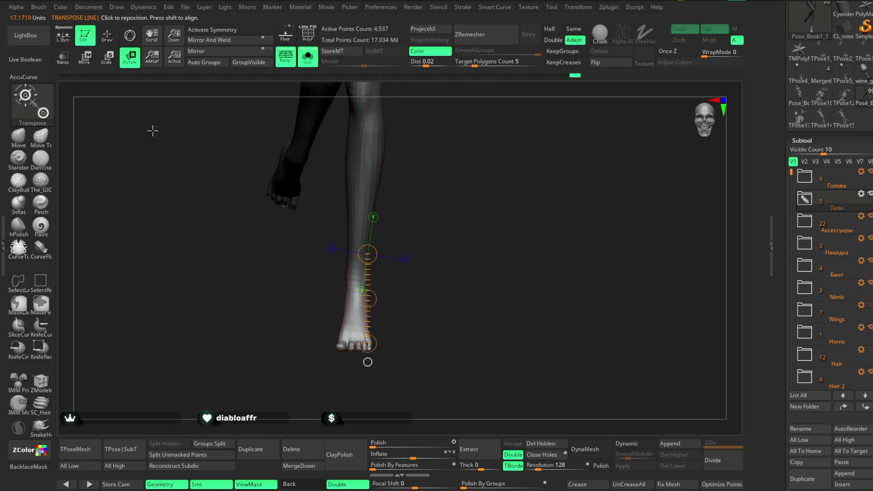
key("q")
scroll(341, 295, "up", 3)
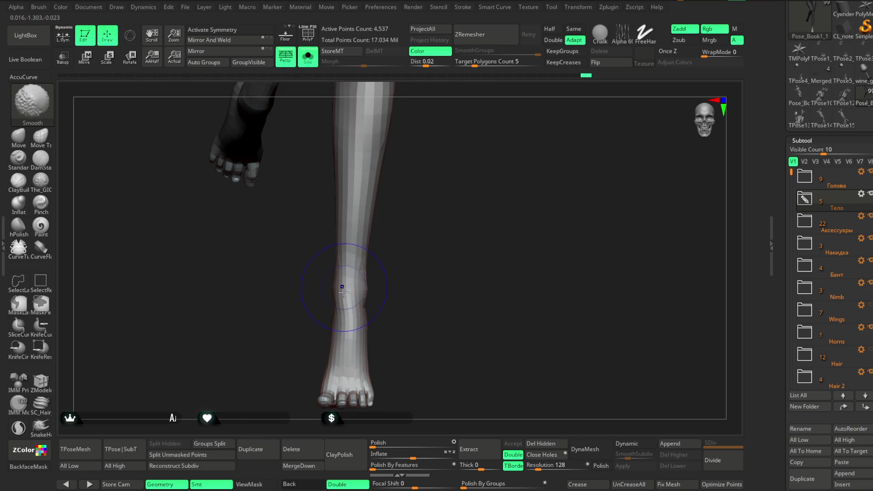
left_click_drag(370, 311, 349, 328, "shift")
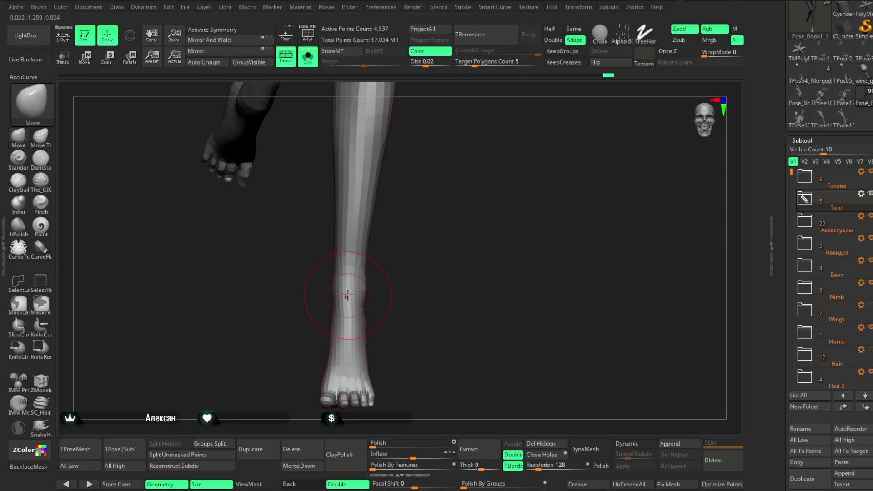
right_click_drag(401, 276, 382, 301)
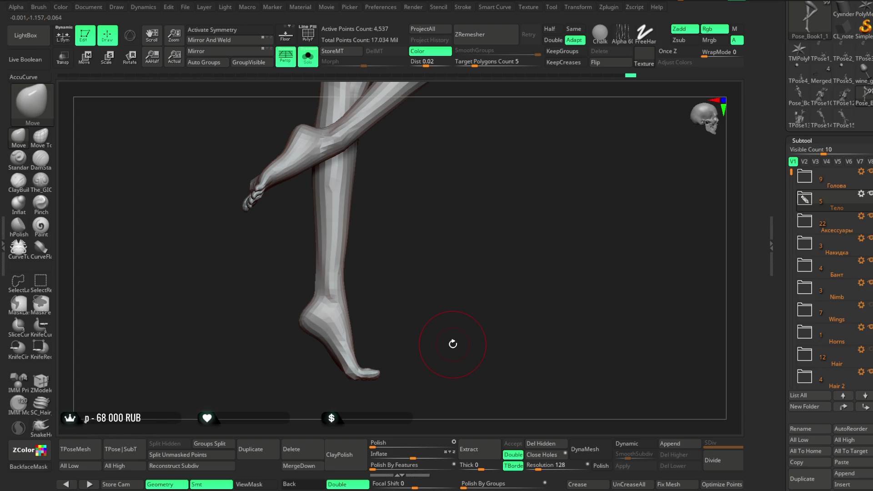
mouse_move(460, 157)
right_mouse_down()
mouse_move(486, 164)
mouse_move(463, 259)
right_mouse_up()
key("space")
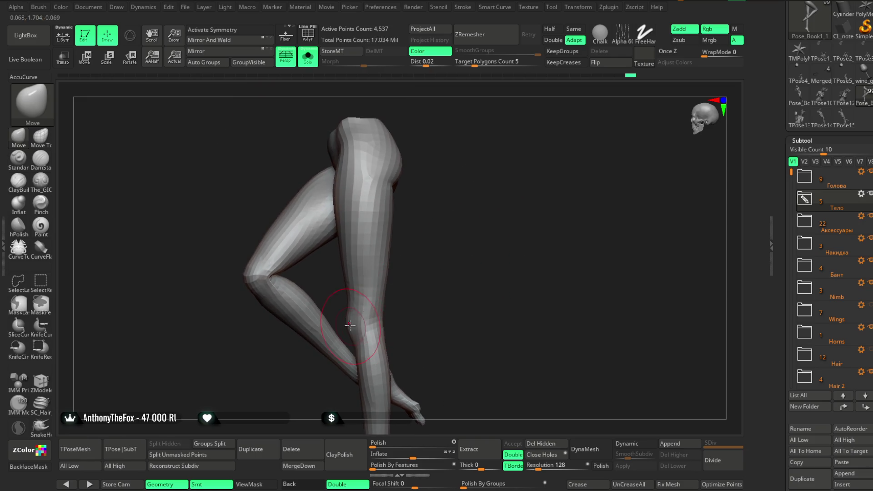
mouse_move(471, 258)
right_mouse_down()
mouse_move(481, 217)
mouse_move(436, 254)
right_mouse_up()
mouse_move(414, 174)
right_mouse_down()
mouse_move(382, 184)
mouse_move(416, 198)
mouse_move(436, 136)
mouse_move(450, 178)
mouse_move(470, 191)
mouse_move(460, 197)
mouse_move(403, 184)
mouse_move(450, 198)
mouse_move(438, 216)
mouse_move(404, 225)
right_mouse_up()
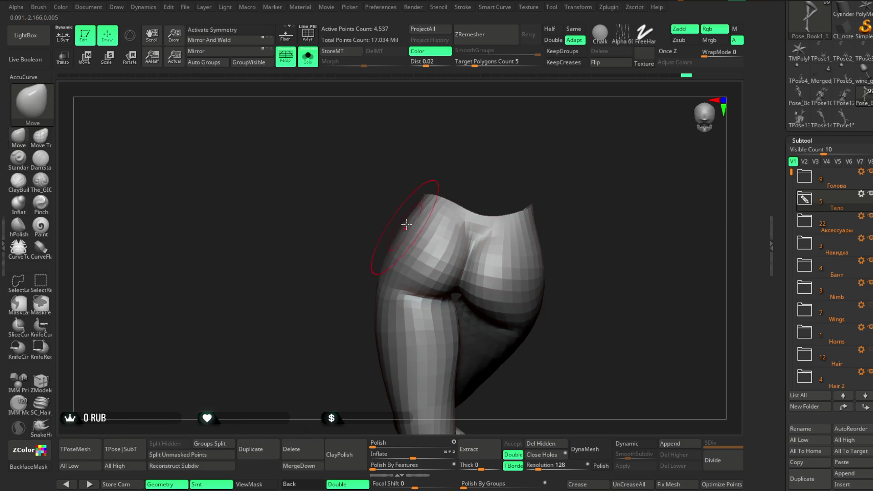
Step: Inspect the hips and buttock crease from all sides and enlarge the brush size
mouse_move(477, 191)
right_mouse_down()
mouse_move(484, 184)
mouse_move(436, 240)
right_mouse_up()
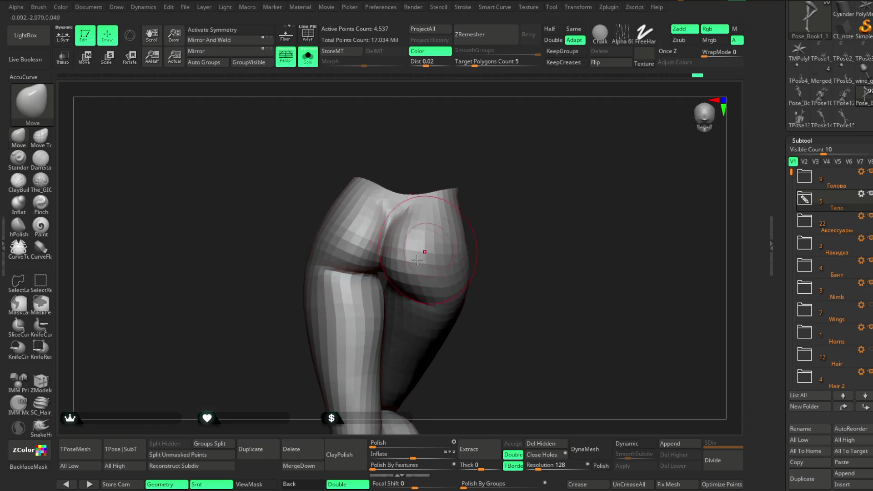
right_click_drag(498, 198, 477, 205)
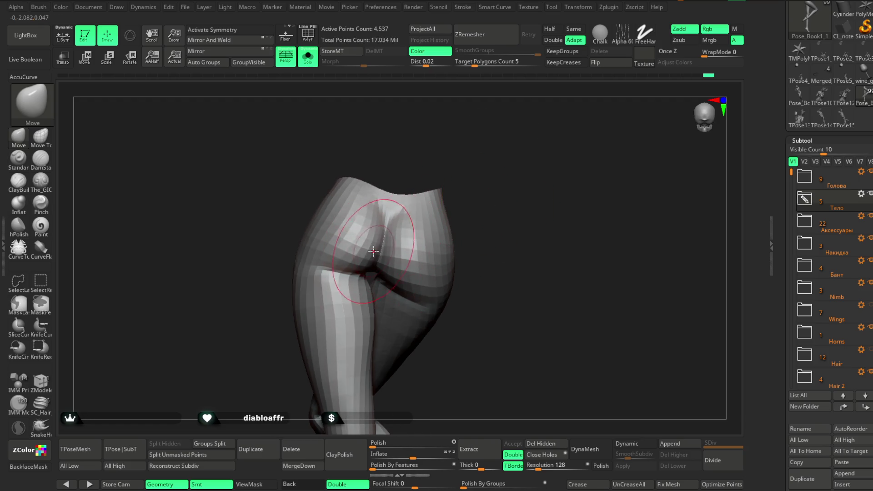
mouse_move(482, 202)
right_mouse_down()
mouse_move(487, 185)
mouse_move(471, 205)
right_mouse_up()
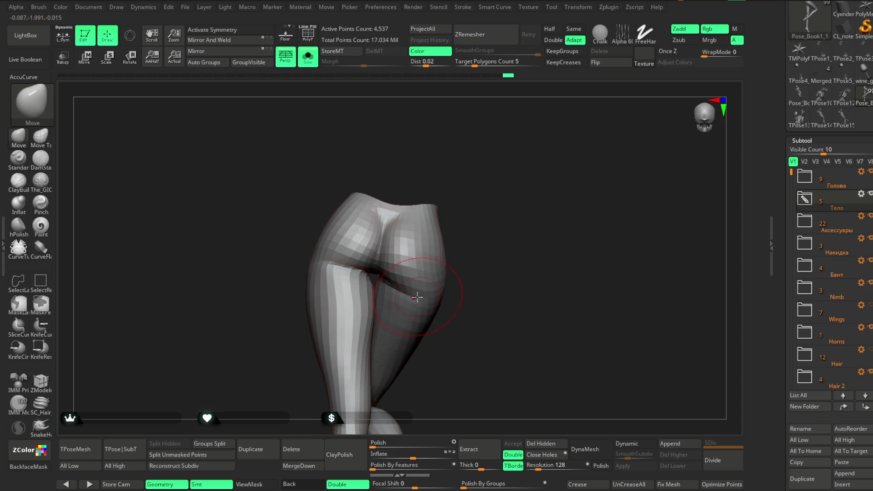
right_click_drag(463, 263, 450, 258)
right_click_drag(478, 233, 451, 236)
right_click_drag(450, 184, 444, 192)
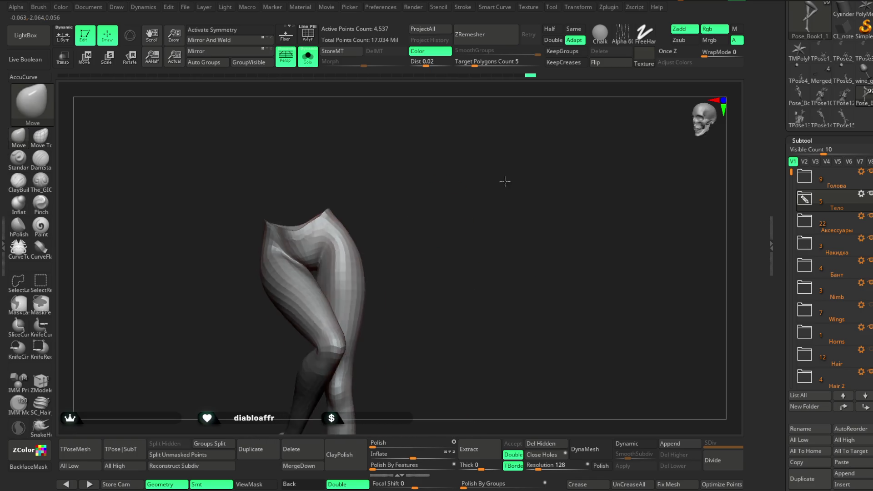
right_click_drag(450, 225, 437, 232)
mouse_move(395, 192)
right_mouse_down()
mouse_move(402, 225)
mouse_move(450, 204)
right_mouse_up()
key("space")
left_click_drag(436, 228, 471, 229)
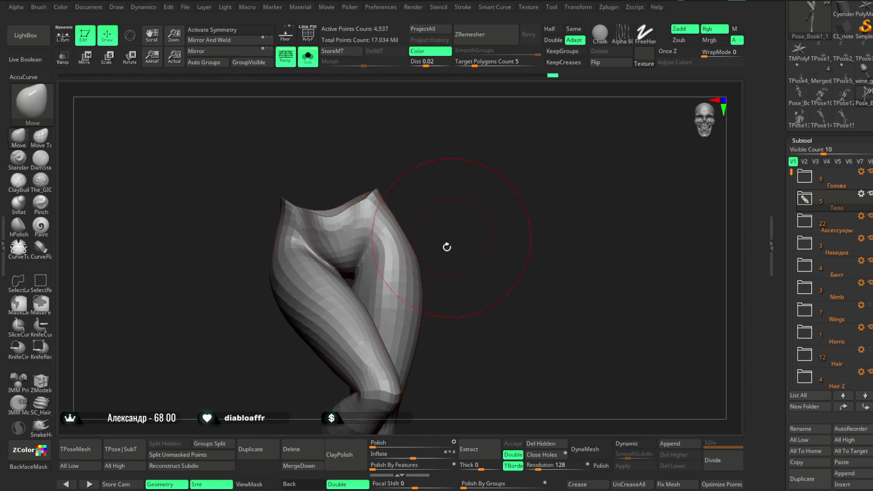
Step: Smooth the rear of the thighs with the Shift-Smooth brush while circling the legs
right_click_drag(449, 241, 364, 248)
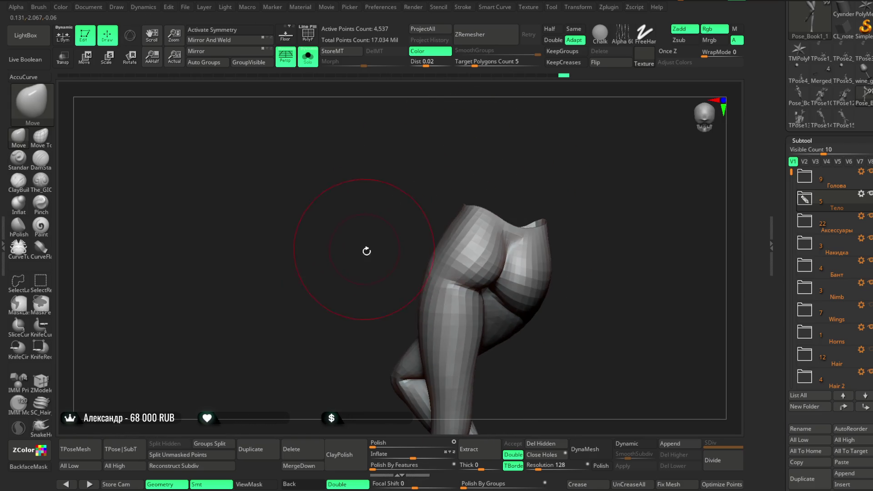
right_click_drag(426, 312, 519, 177)
key("space")
left_click_drag(491, 232, 477, 232)
key("shift")
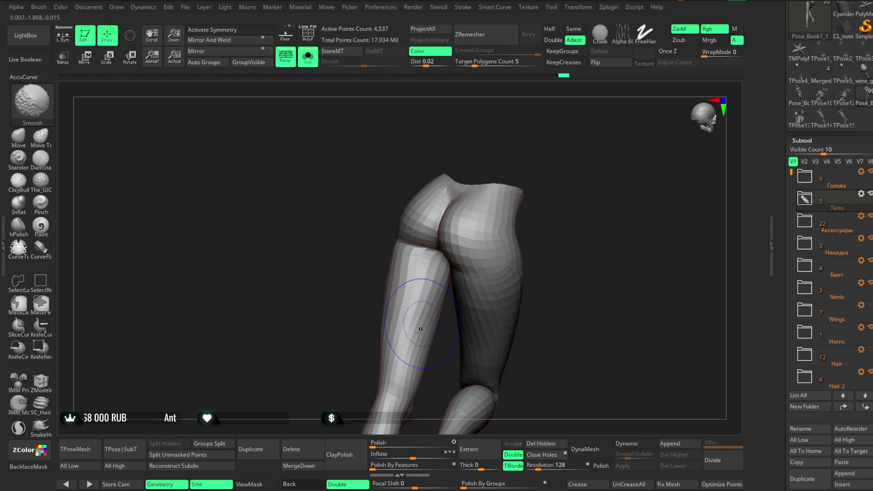
right_click_drag(421, 325, 429, 301)
right_click_drag(518, 195, 437, 286)
mouse_move(532, 191)
right_mouse_down()
mouse_move(559, 163)
mouse_move(478, 237)
mouse_move(532, 137)
mouse_move(502, 164)
mouse_move(464, 178)
mouse_move(543, 151)
right_mouse_up()
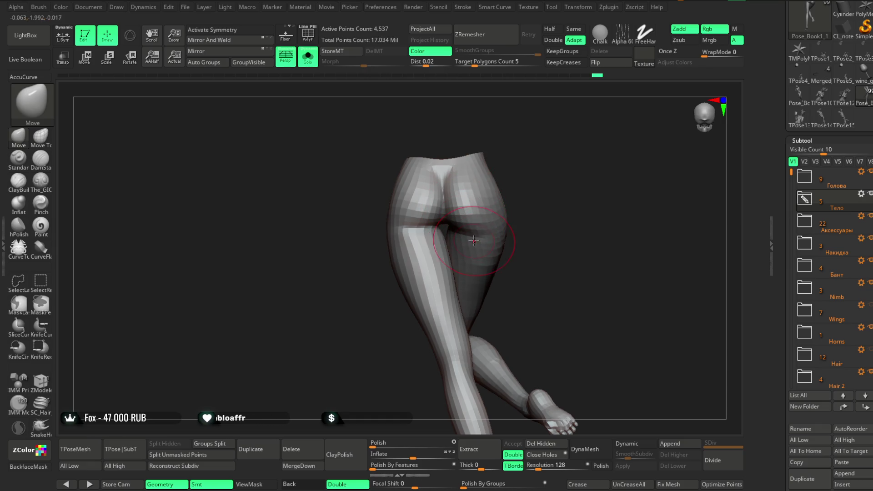
mouse_move(497, 214)
right_mouse_down()
mouse_move(525, 171)
mouse_move(500, 263)
mouse_move(468, 224)
right_mouse_up()
right_click_drag(592, 165, 522, 145)
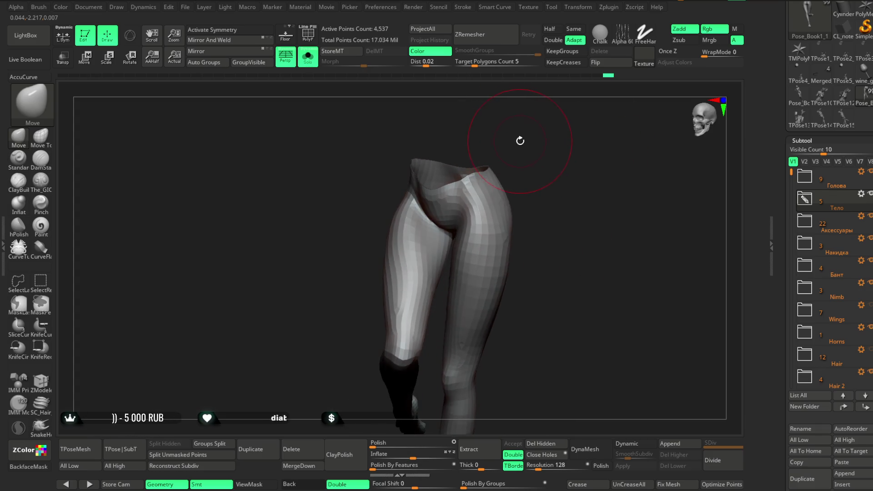
Step: Switch to the Move Topological brush and reshape the rear of the hips around the crossed legs
left_click(42, 135)
right_click(451, 239)
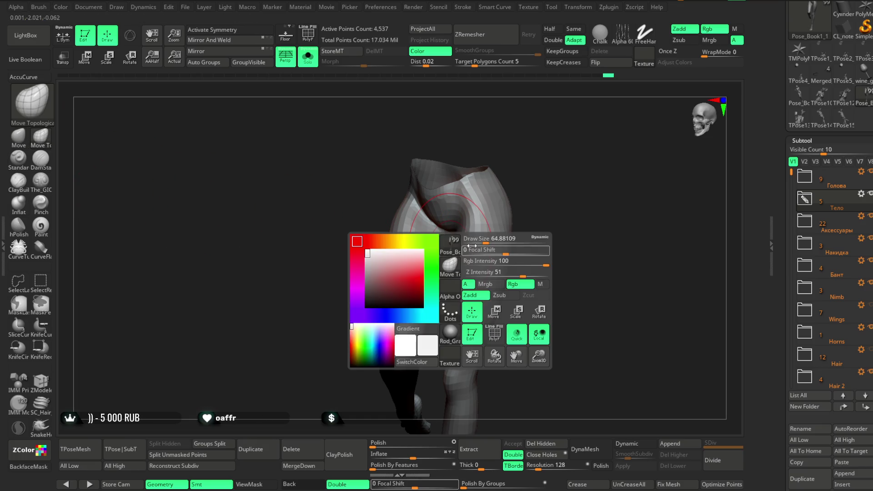
left_click(452, 240)
mouse_move(518, 157)
right_mouse_down()
mouse_move(478, 164)
mouse_move(511, 157)
mouse_move(452, 251)
right_mouse_up()
mouse_move(489, 199)
right_mouse_down()
mouse_move(424, 235)
mouse_move(484, 204)
right_mouse_up()
mouse_move(533, 184)
right_mouse_down()
mouse_move(473, 230)
mouse_move(482, 220)
right_mouse_up()
mouse_move(508, 174)
right_mouse_down()
mouse_move(518, 147)
mouse_move(493, 182)
mouse_move(527, 170)
right_mouse_up()
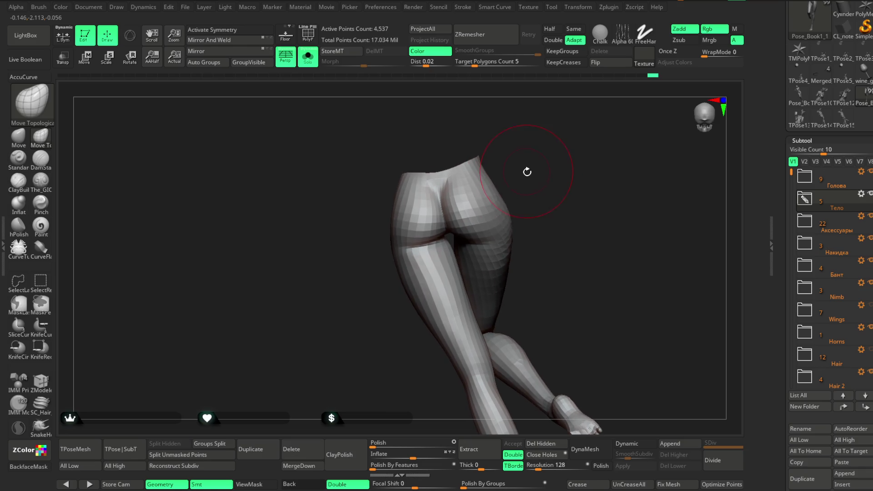
right_click_drag(506, 212, 591, 159)
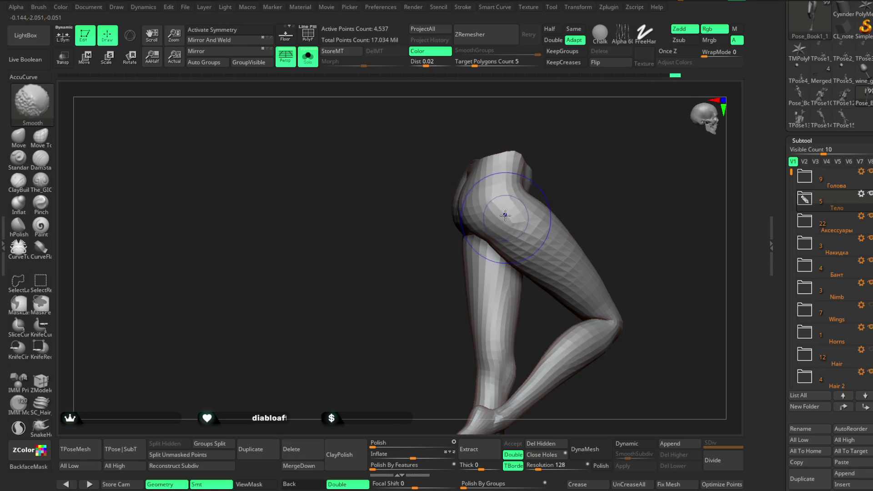
right_click_drag(559, 184, 546, 171)
right_click(475, 207)
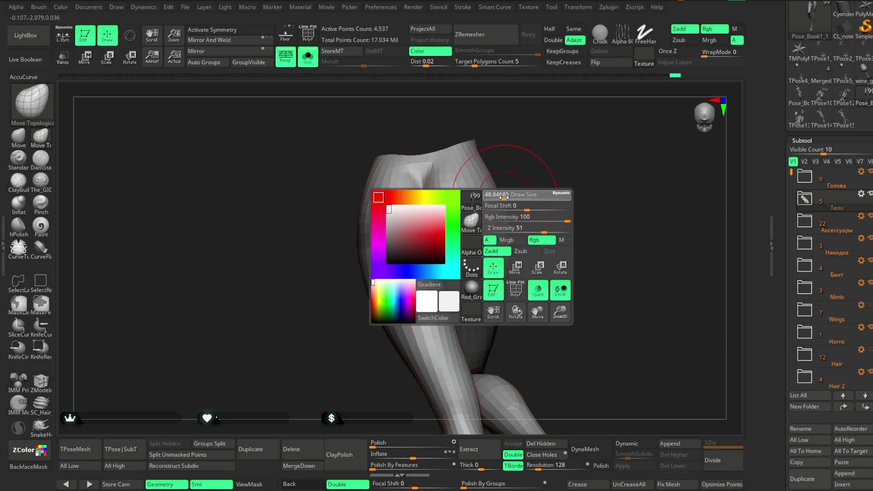
mouse_move(518, 197)
right_mouse_down()
mouse_move(531, 156)
mouse_move(458, 235)
right_mouse_up()
mouse_move(495, 213)
right_mouse_down()
mouse_move(501, 208)
mouse_move(478, 180)
mouse_move(515, 172)
mouse_move(501, 181)
mouse_move(511, 180)
mouse_move(513, 170)
mouse_move(442, 253)
mouse_move(531, 170)
mouse_move(511, 174)
mouse_move(478, 240)
mouse_move(439, 255)
mouse_move(435, 276)
right_mouse_up()
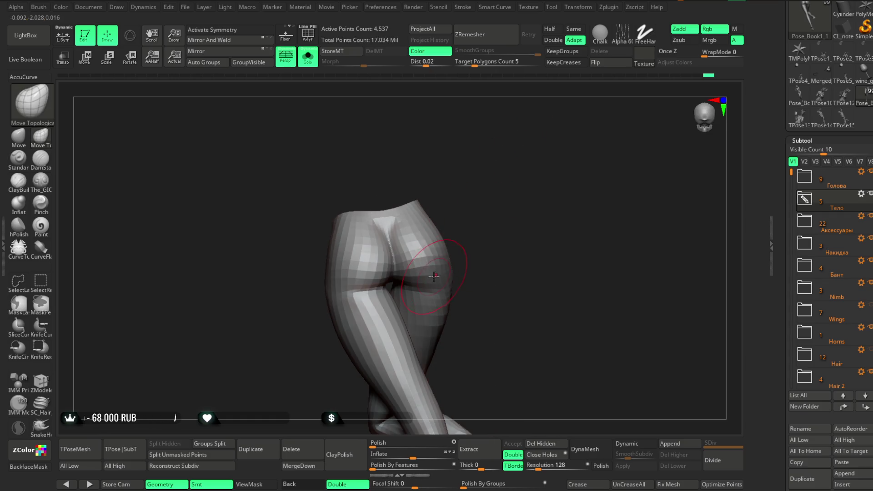
right_click_drag(486, 227, 456, 270)
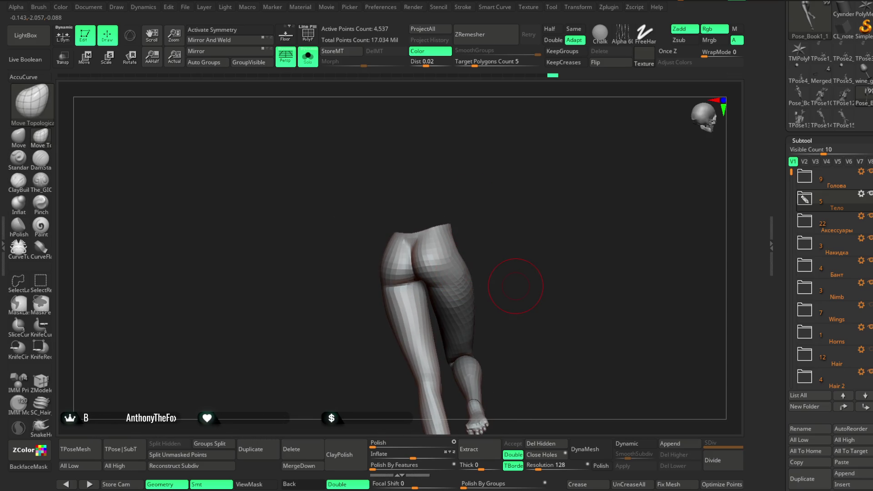
Step: Compare the legs against the full character, then isolate the legs piece again
key("alt+s")
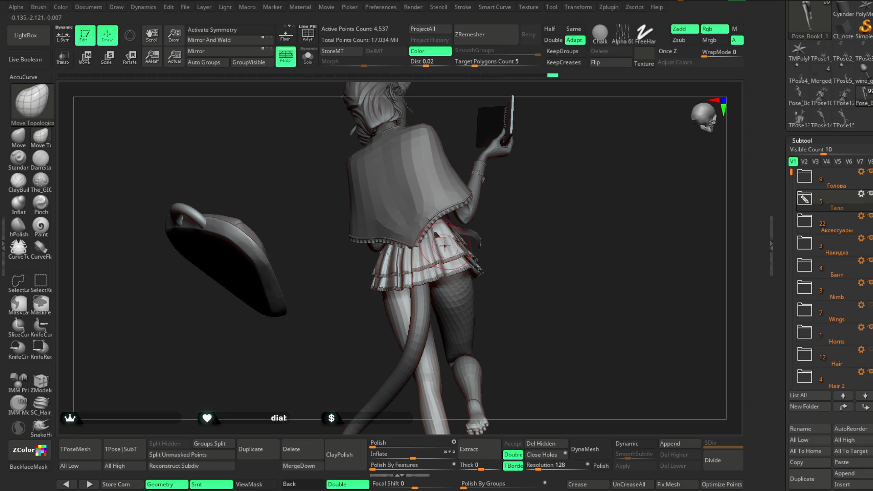
key("solo")
key("hotkey")
right_click_drag(405, 97, 490, 229)
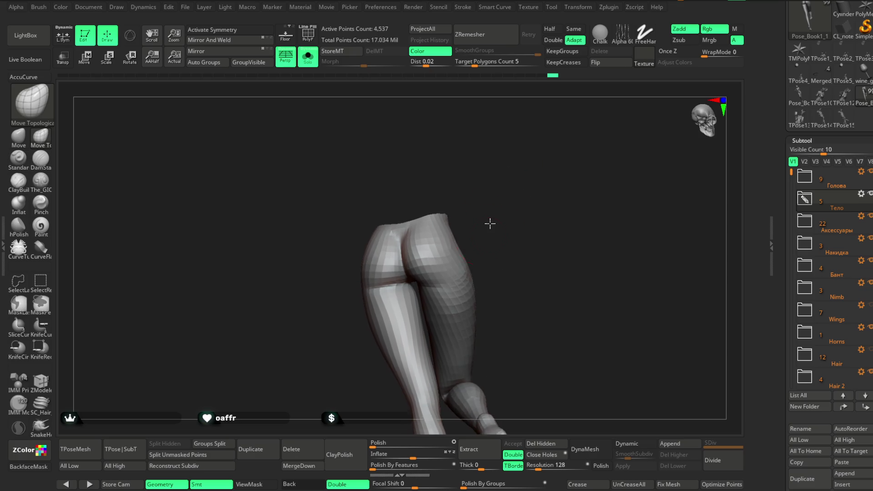
key("space")
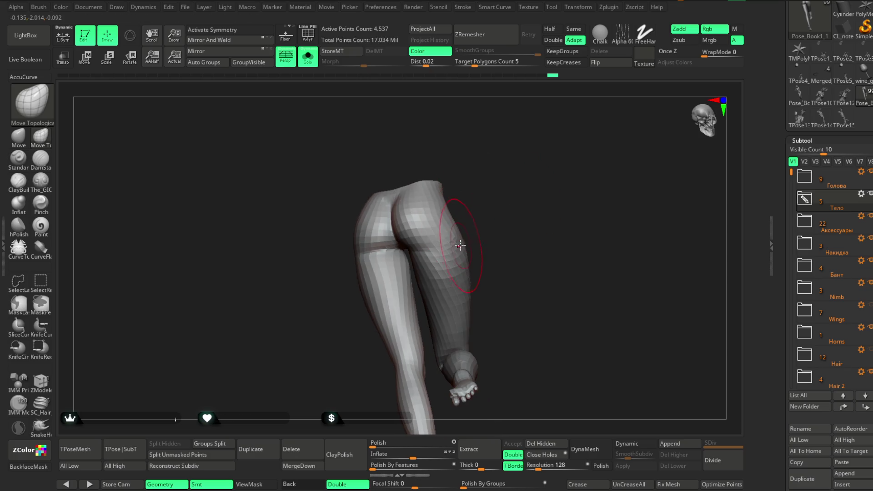
mouse_move(478, 225)
right_mouse_down()
mouse_move(435, 214)
mouse_move(542, 205)
right_mouse_up()
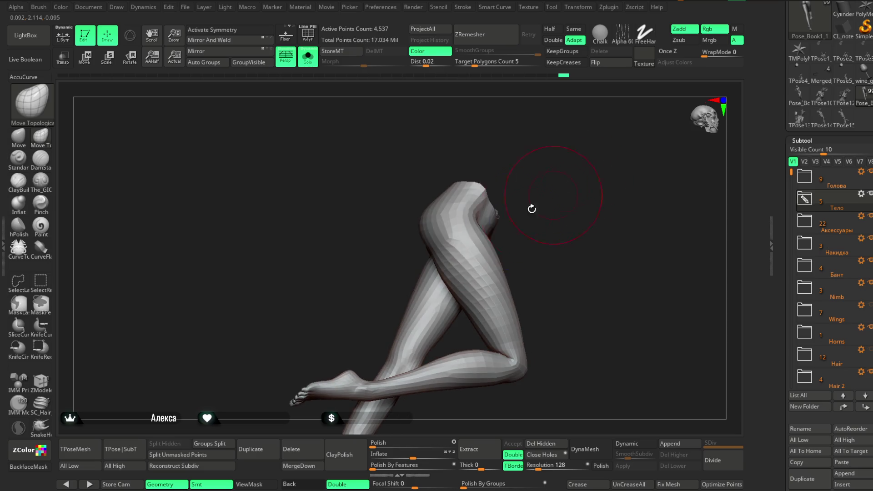
right_click_drag(507, 262, 471, 258)
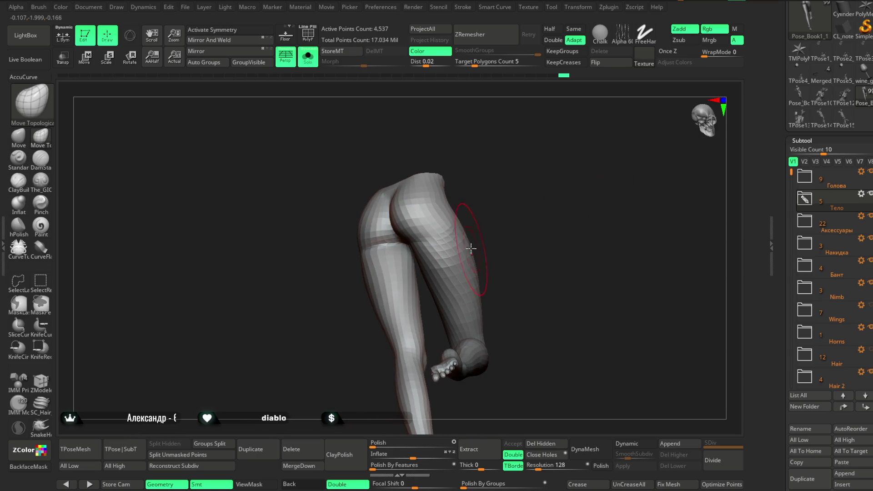
mouse_move(504, 205)
right_mouse_down()
mouse_move(521, 212)
mouse_move(504, 193)
mouse_move(508, 251)
mouse_move(243, 263)
right_mouse_up()
right_click(505, 232)
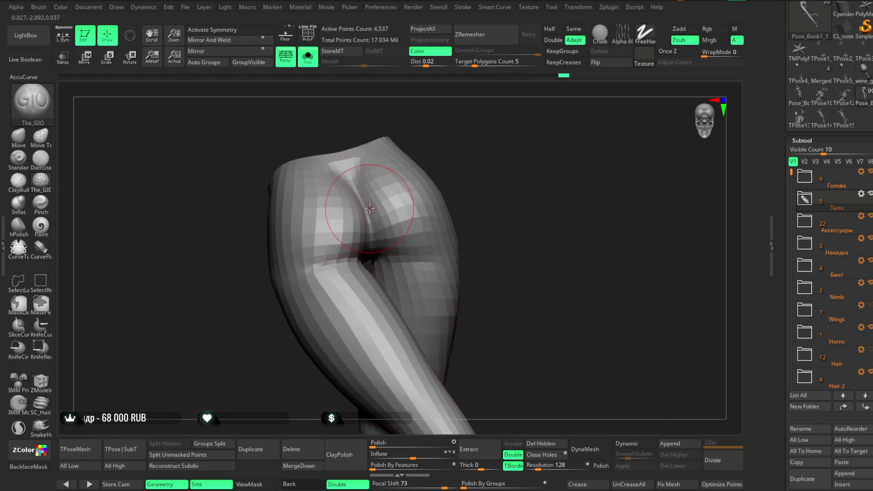
Step: Smooth and deepen the crease between the buttocks
right_click_drag(382, 225, 371, 219)
left_click_drag(371, 220, 368, 253)
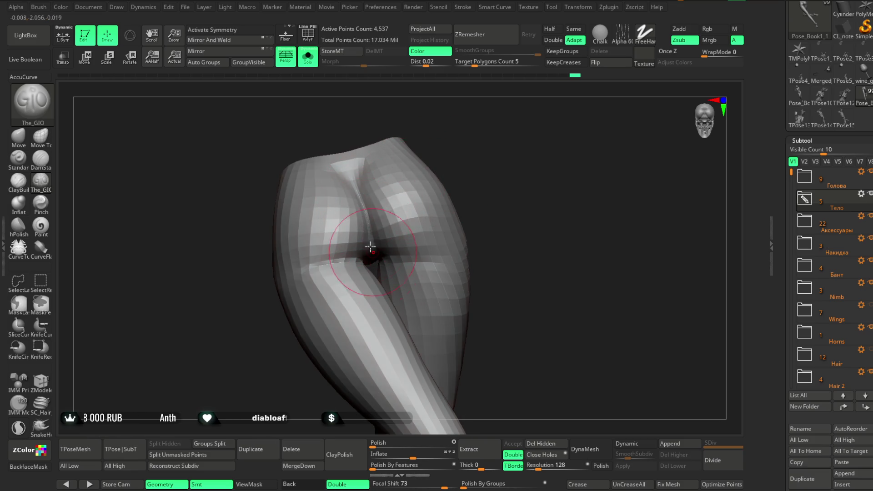
right_click_drag(410, 204, 382, 225)
left_click_drag(368, 225, 371, 242)
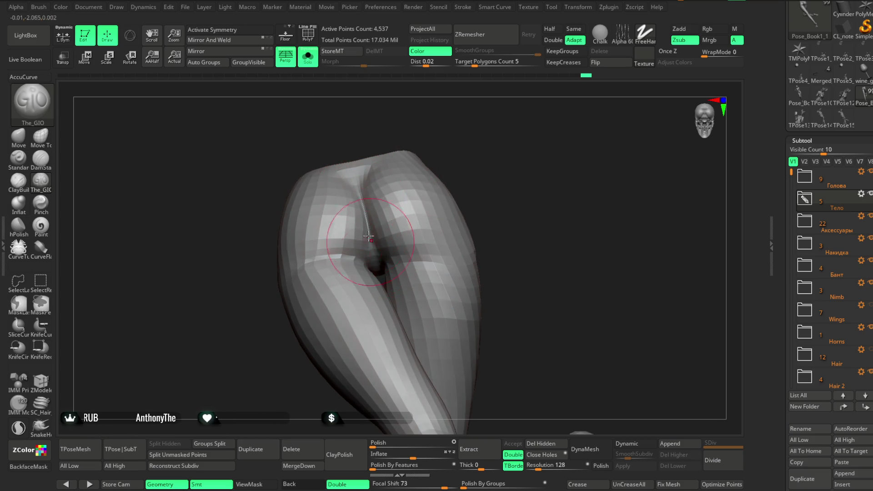
right_click_drag(451, 228, 436, 231)
right_click(437, 233)
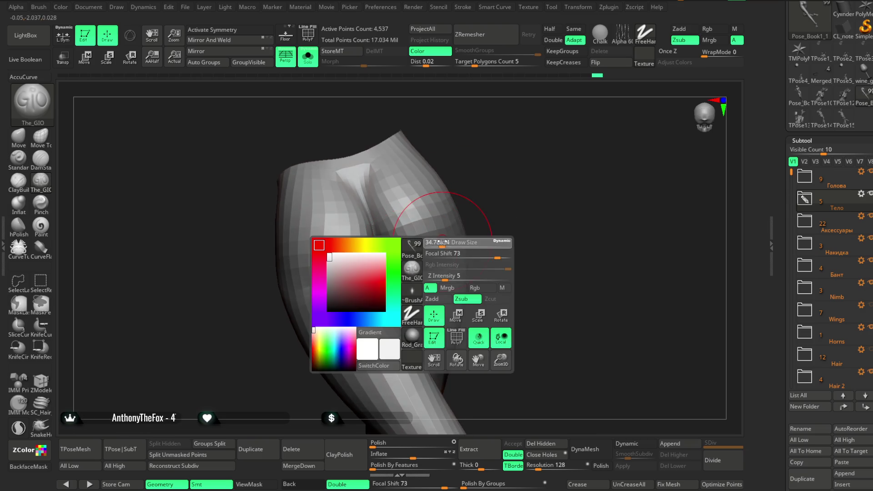
mouse_move(470, 205)
right_mouse_down()
mouse_move(396, 263)
mouse_move(459, 211)
right_mouse_up()
right_click_drag(423, 259, 478, 178)
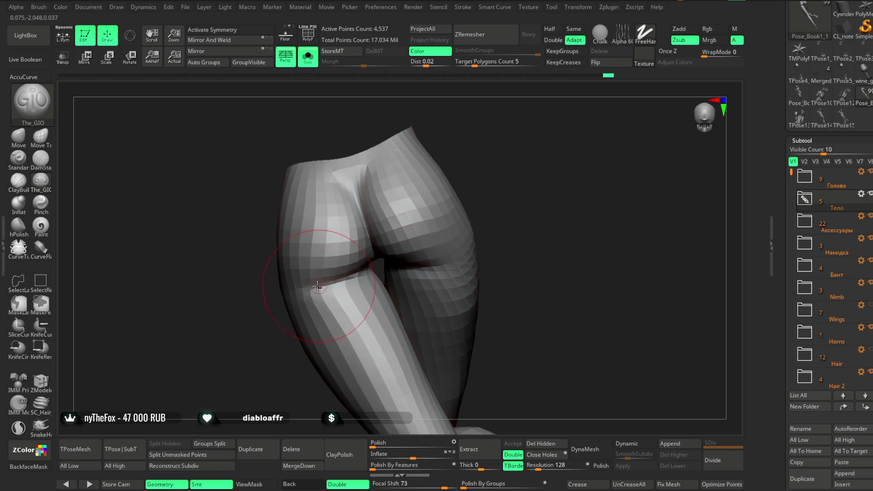
Step: Undo a stroke, then show all subtools to check the hips against the whole character
mouse_move(451, 218)
right_mouse_down()
mouse_move(475, 188)
mouse_move(433, 218)
right_mouse_up()
mouse_move(498, 218)
right_mouse_down()
mouse_move(491, 201)
mouse_move(491, 215)
right_mouse_up()
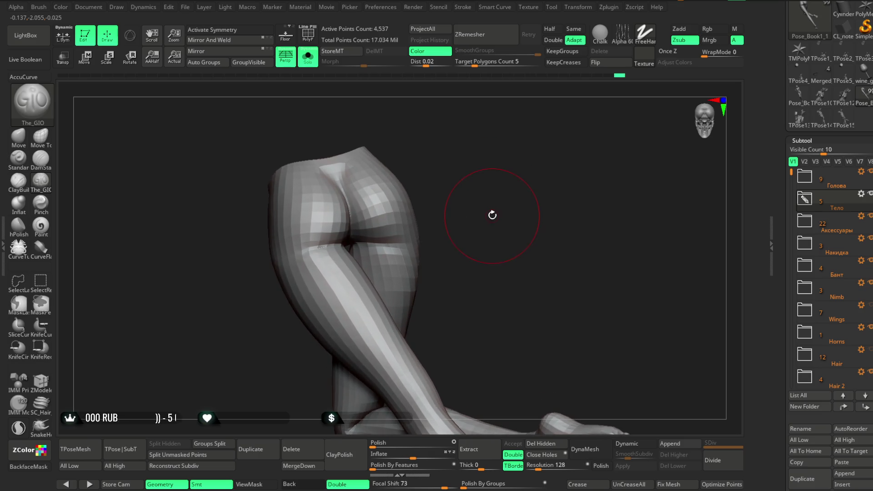
mouse_move(493, 213)
right_mouse_down()
mouse_move(490, 201)
mouse_move(471, 219)
mouse_move(502, 200)
mouse_move(428, 212)
mouse_move(491, 164)
mouse_move(490, 204)
right_mouse_up()
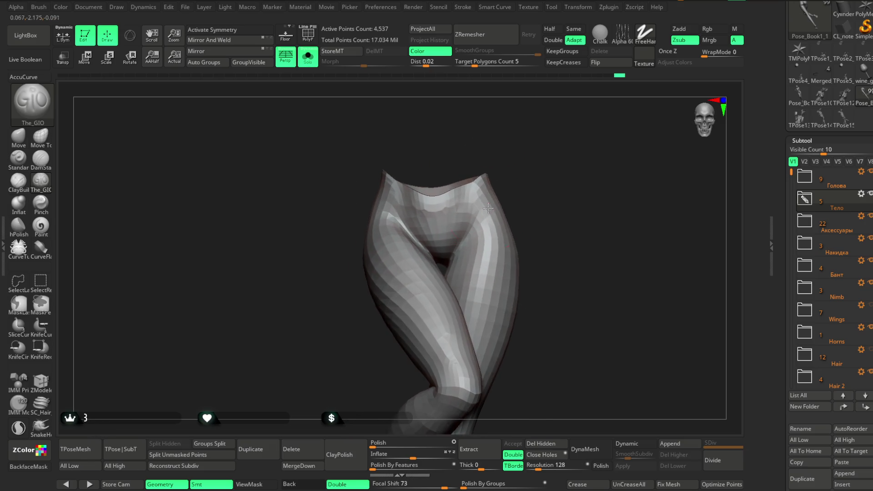
key("space")
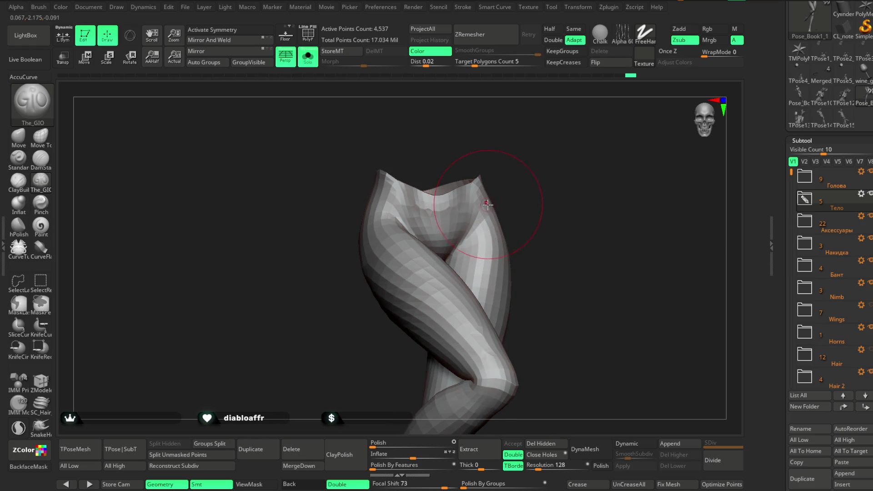
key("ctrl+z")
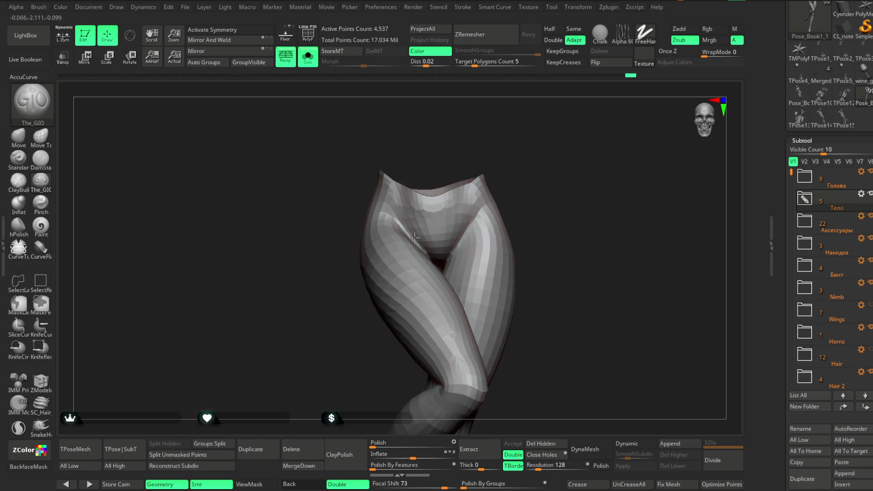
right_click_drag(505, 184, 471, 170)
left_click(308, 58)
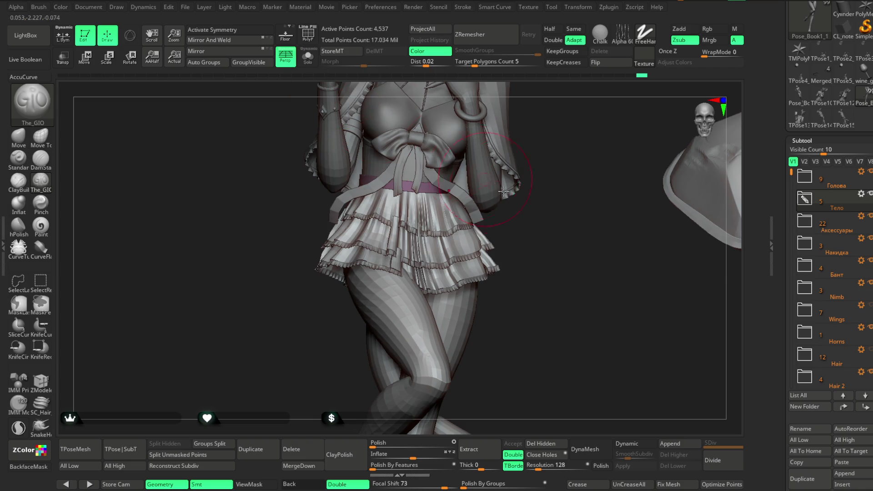
right_click_drag(552, 218, 591, 206)
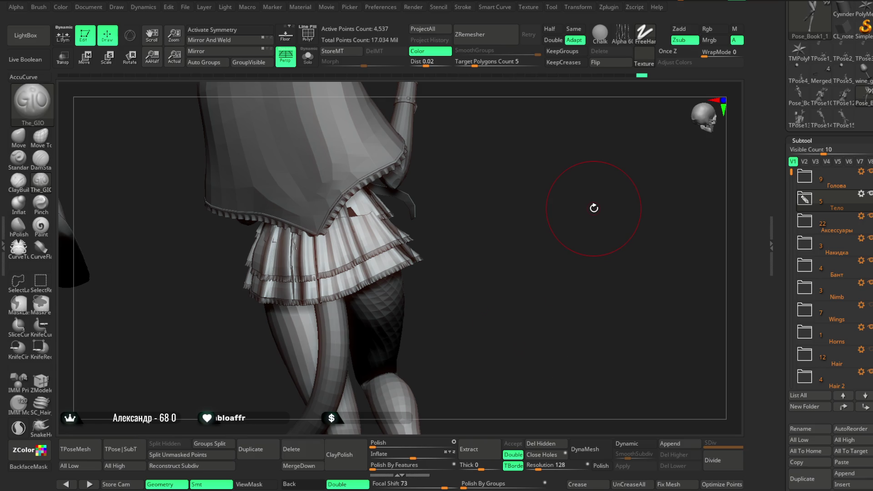
left_click_drag(594, 208, 477, 170)
Step: Isolate the legs subtool again and smooth the back of the thighs under the buttocks
left_click(307, 58)
mouse_move(370, 117)
left_mouse_down()
mouse_move(451, 175)
mouse_move(409, 204)
left_mouse_up()
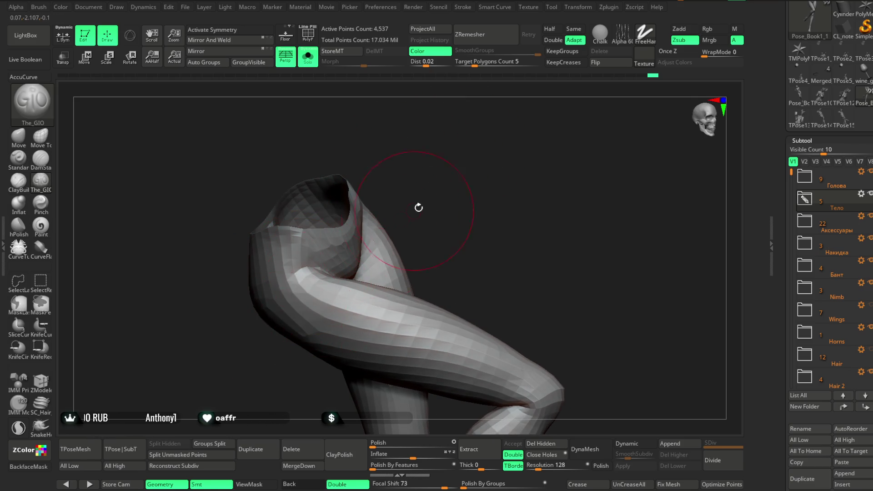
left_click_drag(412, 205, 382, 216)
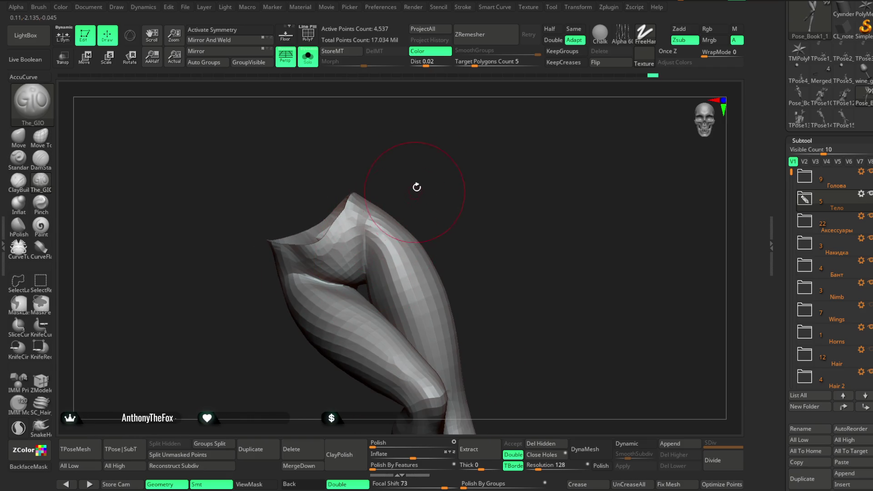
mouse_move(416, 189)
left_mouse_down()
mouse_move(437, 159)
mouse_move(357, 255)
left_mouse_up()
left_click_drag(498, 171, 444, 204)
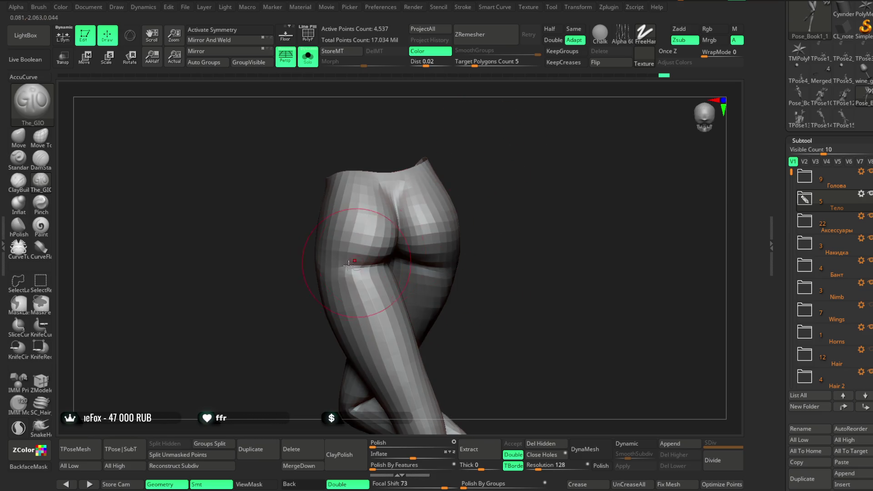
left_click_drag(470, 164, 414, 263)
right_click_drag(415, 263, 455, 224)
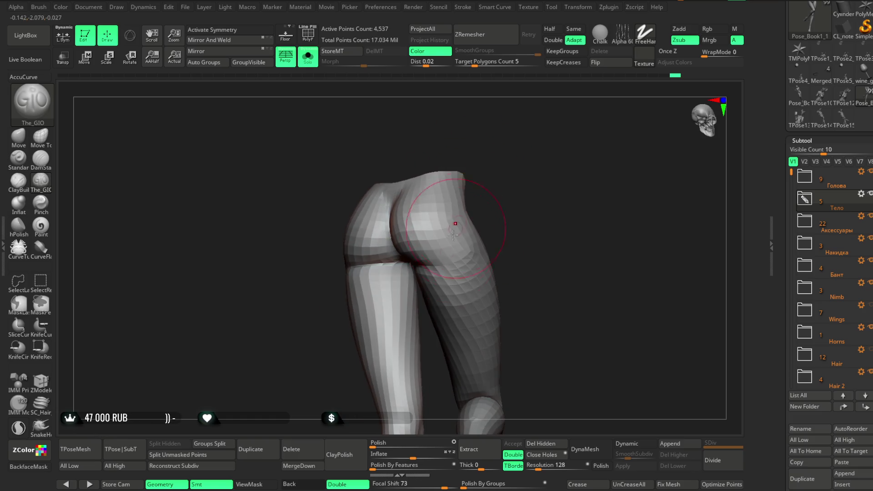
left_click_drag(484, 241, 471, 205)
left_click_drag(511, 177, 414, 265)
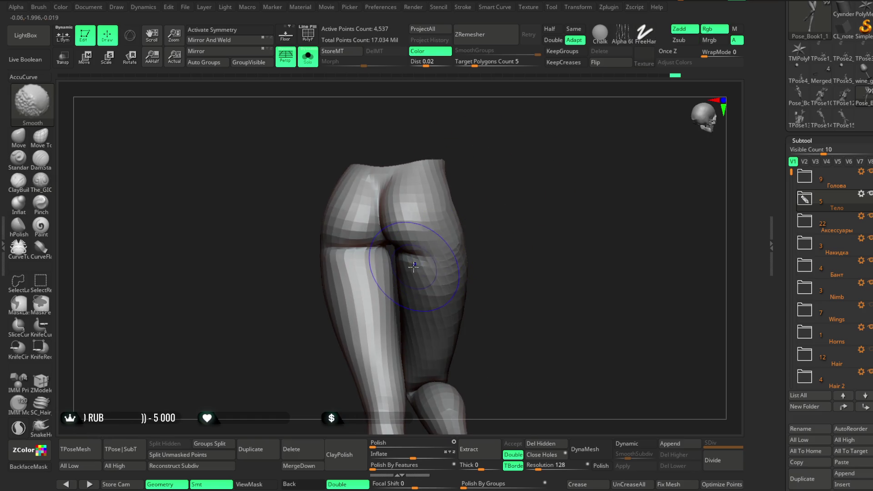
Step: Select the Move brush and turn Solo off to show the full character with all subtools
mouse_move(484, 198)
left_mouse_down()
mouse_move(481, 184)
mouse_move(443, 191)
mouse_move(470, 212)
left_mouse_up()
left_click(18, 139)
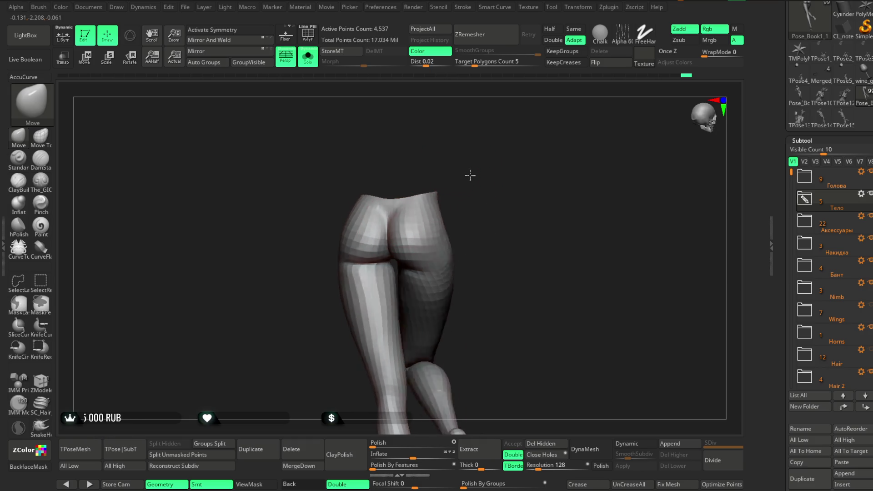
left_click_drag(470, 177, 409, 226)
left_click_drag(467, 185, 501, 174)
left_click(311, 62)
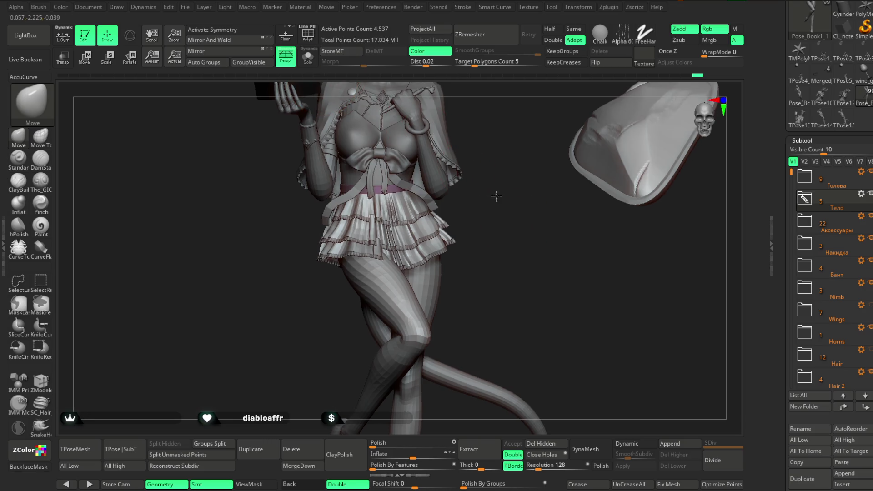
mouse_move(470, 205)
left_mouse_down()
mouse_move(492, 247)
mouse_move(505, 232)
mouse_move(517, 234)
mouse_move(438, 266)
left_mouse_up()
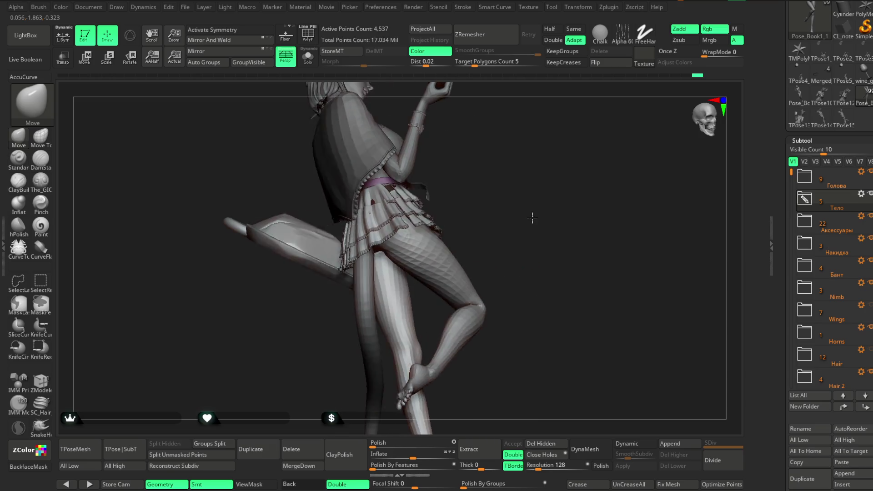
right_click_drag(405, 246, 403, 253)
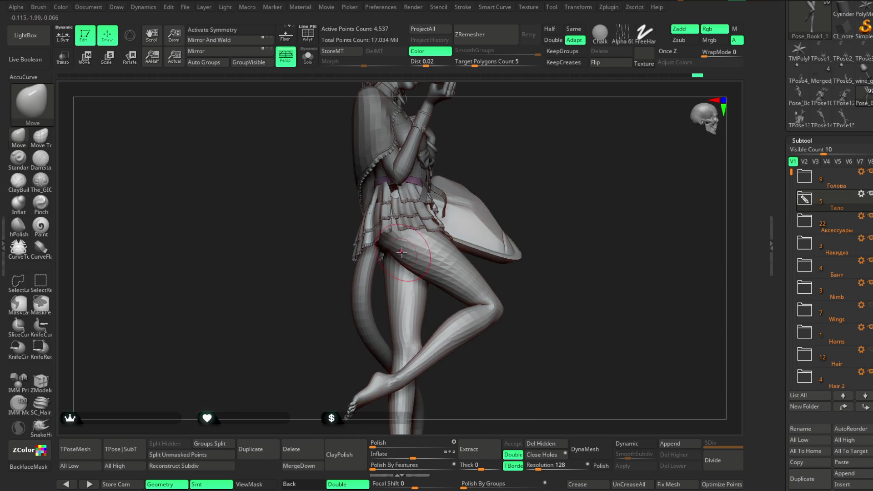
Step: Check the thighs against the skirt from above and behind, then frame the whole character
mouse_move(510, 185)
left_mouse_down()
mouse_move(522, 167)
mouse_move(461, 228)
mouse_move(458, 205)
mouse_move(443, 225)
mouse_move(491, 222)
mouse_move(477, 191)
mouse_move(471, 198)
mouse_move(487, 172)
mouse_move(520, 325)
mouse_move(477, 273)
mouse_move(505, 259)
mouse_move(503, 251)
mouse_move(491, 259)
left_mouse_up()
mouse_move(519, 226)
left_mouse_down()
mouse_move(427, 209)
mouse_move(475, 260)
mouse_move(536, 224)
mouse_move(471, 256)
left_mouse_up()
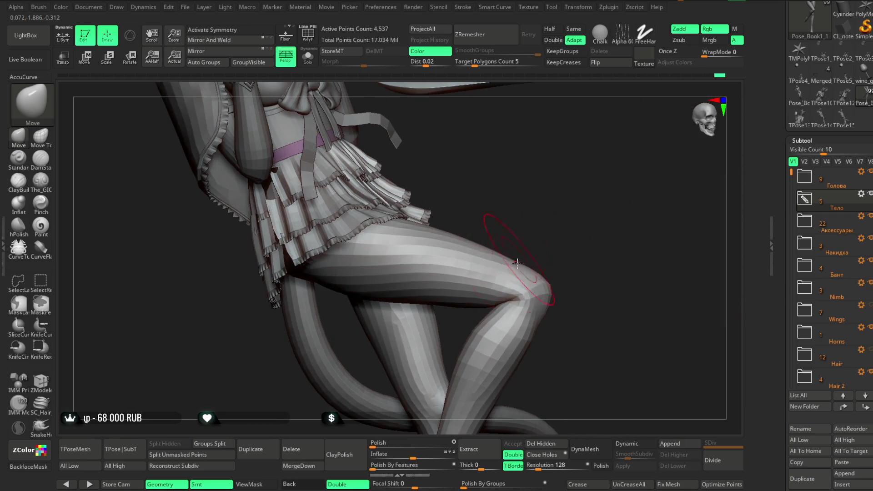
mouse_move(545, 239)
left_mouse_down()
mouse_move(472, 261)
mouse_move(539, 225)
mouse_move(484, 207)
mouse_move(469, 273)
left_mouse_up()
left_click_drag(412, 337, 443, 272)
key("space")
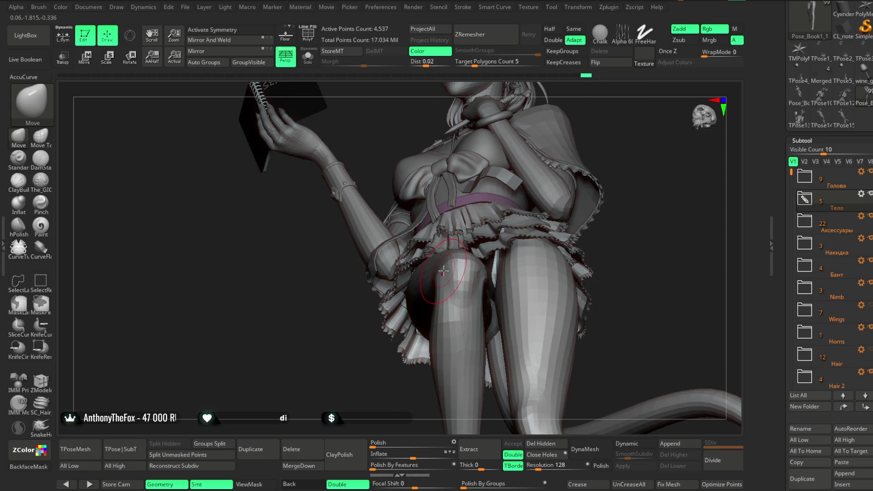
key("f")
mouse_move(593, 170)
right_mouse_down()
mouse_move(511, 183)
mouse_move(520, 231)
mouse_move(507, 234)
mouse_move(528, 235)
right_mouse_up()
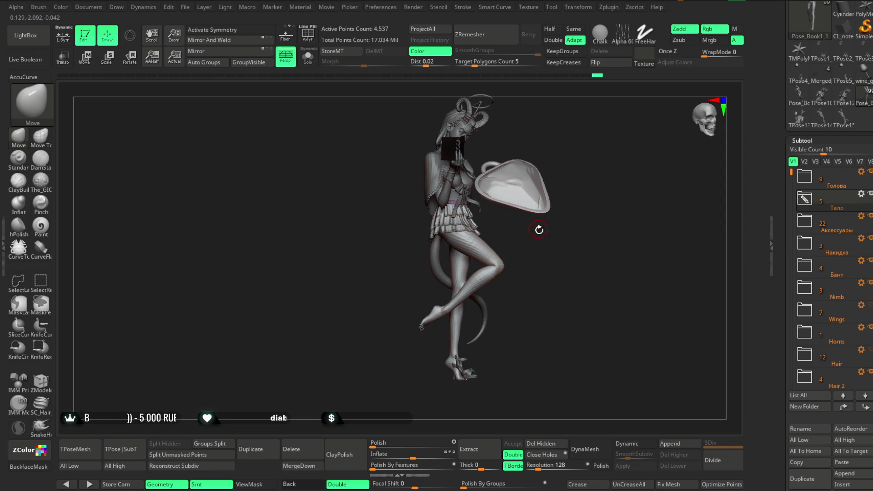
mouse_move(477, 278)
right_mouse_down("ctrl")
mouse_move(470, 260)
mouse_move(434, 247)
right_mouse_up("ctrl")
key("space")
key("space")
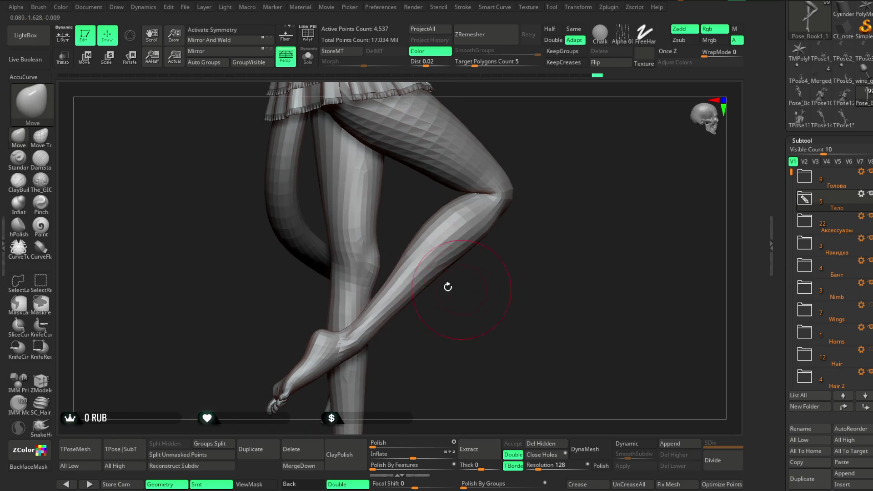
mouse_move(457, 288)
right_mouse_down()
mouse_move(448, 256)
mouse_move(492, 203)
mouse_move(478, 232)
mouse_move(400, 240)
right_mouse_up()
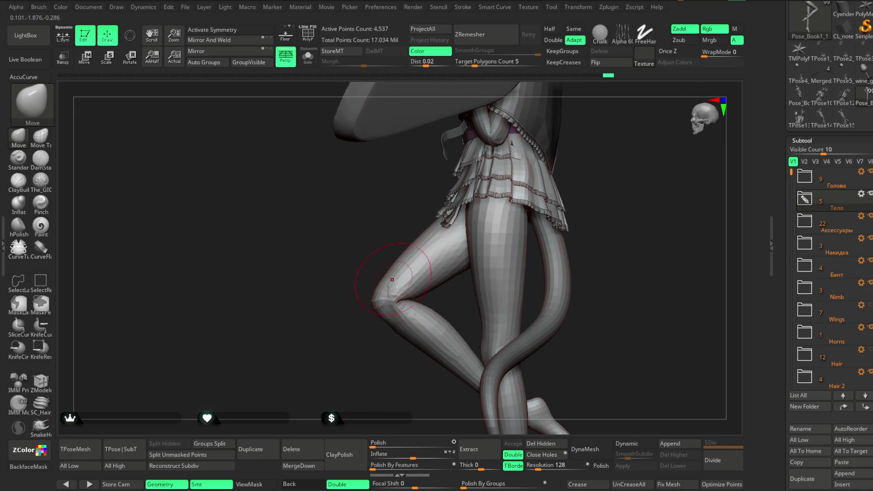
right_click_drag(392, 284, 376, 296)
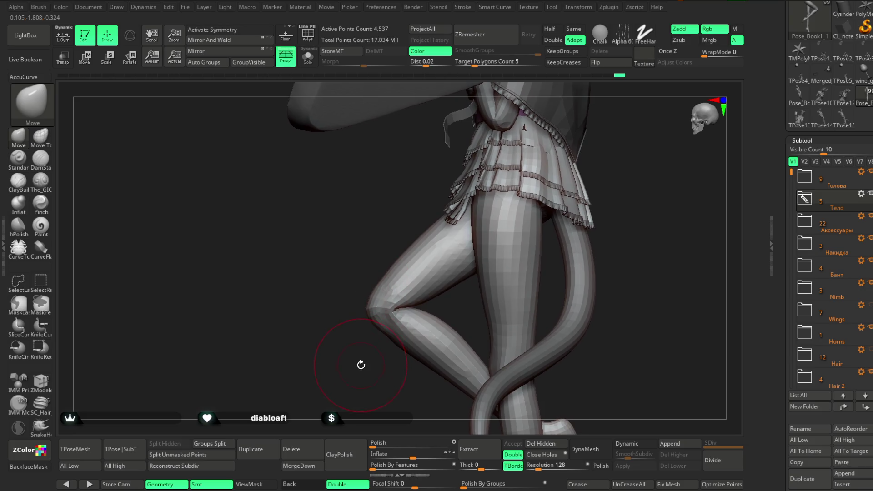
right_click_drag(363, 344, 368, 348)
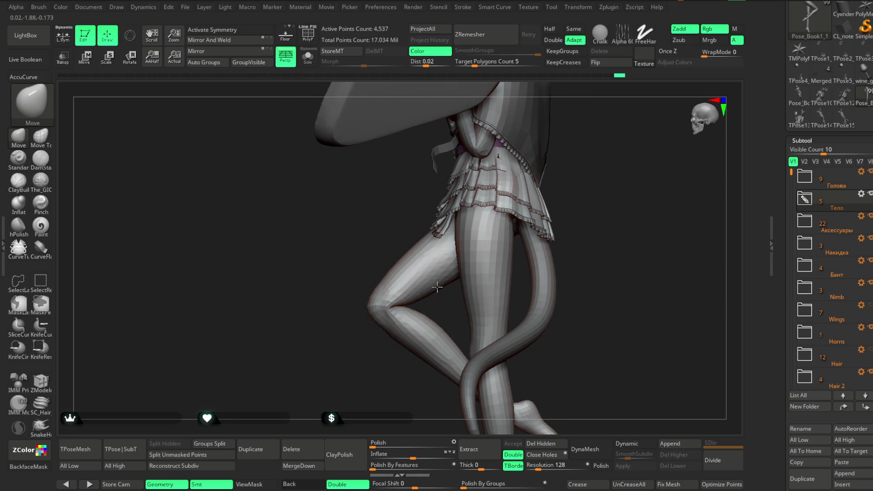
mouse_move(402, 319)
right_mouse_down()
mouse_move(477, 205)
mouse_move(504, 205)
mouse_move(478, 174)
mouse_move(463, 239)
right_mouse_up()
mouse_move(382, 344)
right_mouse_down()
mouse_move(436, 225)
mouse_move(419, 244)
right_mouse_up()
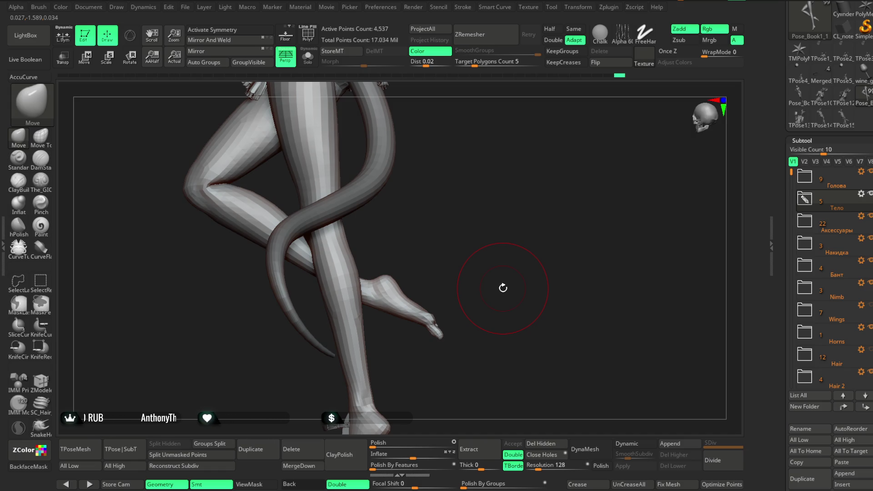
left_click_drag(428, 250, 383, 223)
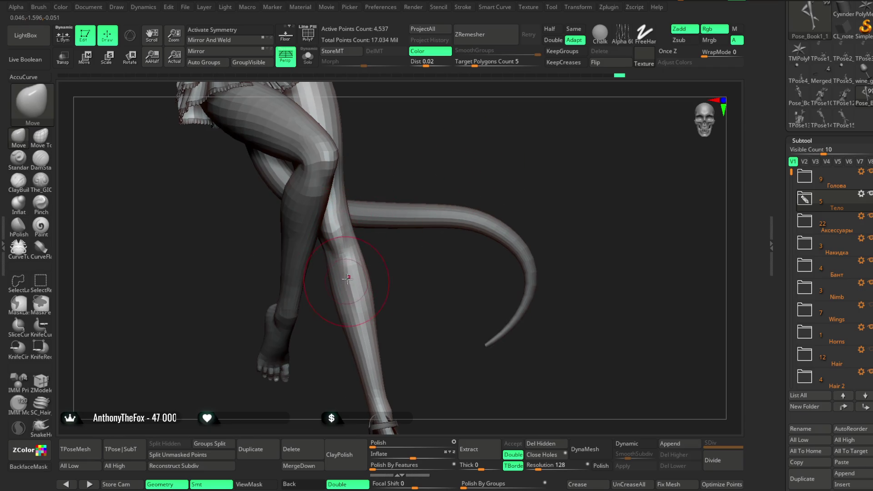
left_click_drag(399, 300, 371, 287)
right_click(372, 293)
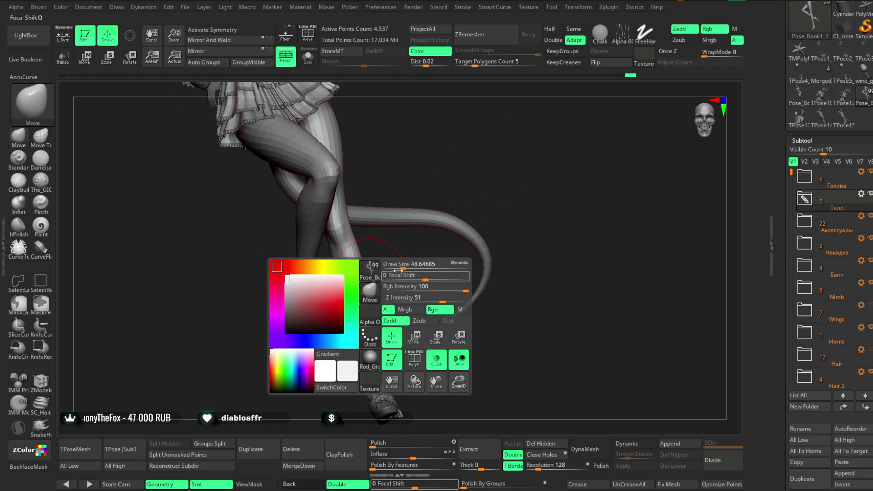
left_click_drag(409, 205, 360, 286)
mouse_move(477, 273)
left_mouse_down()
mouse_move(437, 245)
mouse_move(307, 286)
left_mouse_up()
mouse_move(471, 252)
left_mouse_down()
mouse_move(450, 273)
mouse_move(512, 255)
mouse_move(484, 286)
mouse_move(470, 253)
mouse_move(477, 276)
mouse_move(446, 334)
left_mouse_up()
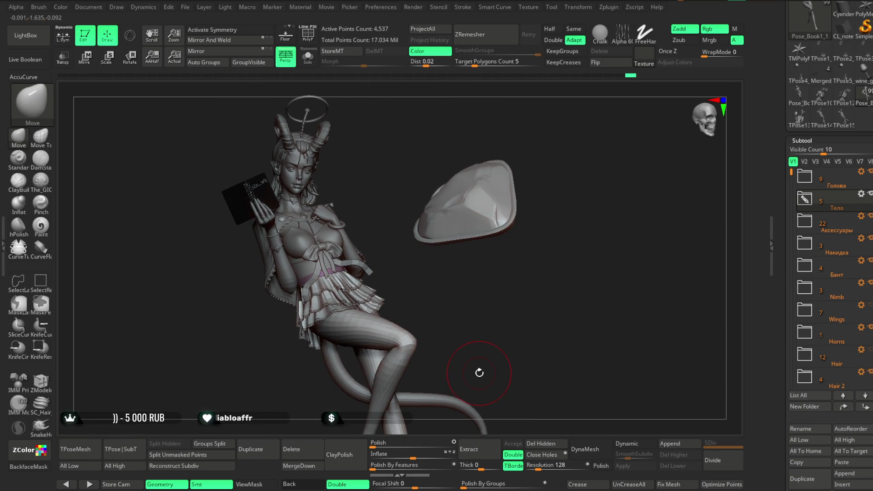
Step: Save the horned character project with Ctrl+S from the File menu
left_click(184, 7)
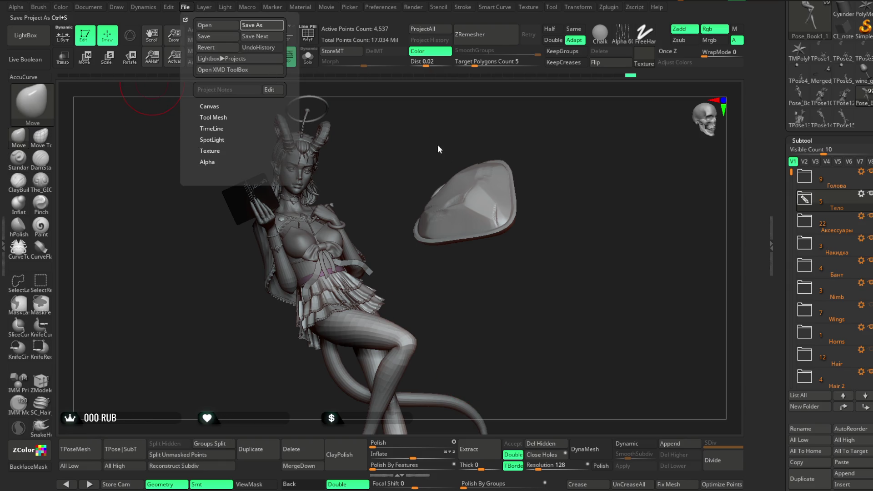
key("ctrl+s")
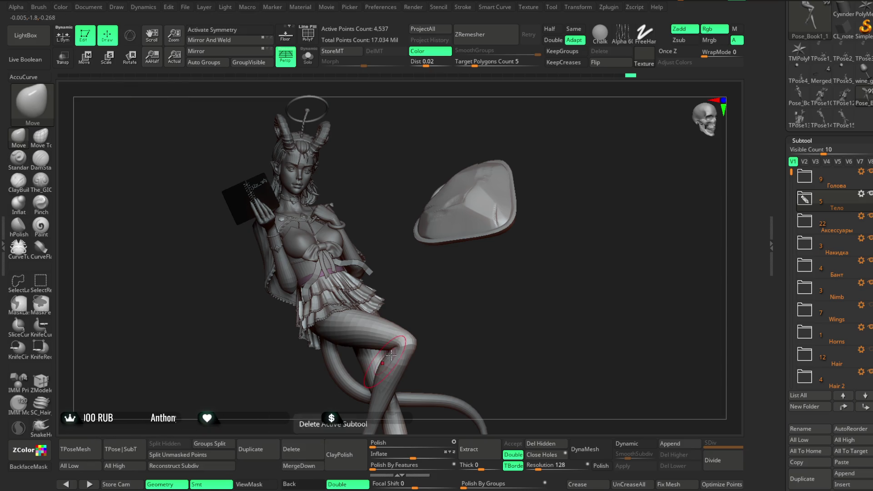
Step: Review the saved character from side and three-quarter views and adjust the brush size
mouse_move(502, 300)
left_mouse_down()
mouse_move(468, 305)
mouse_move(507, 297)
mouse_move(480, 279)
mouse_move(517, 320)
mouse_move(461, 261)
left_mouse_up()
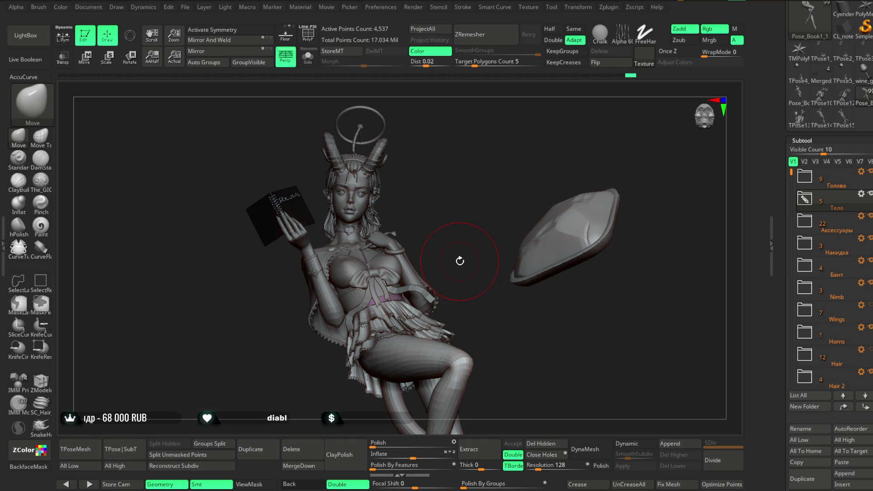
mouse_move(478, 189)
left_mouse_down()
mouse_move(522, 223)
mouse_move(509, 176)
mouse_move(500, 196)
mouse_move(507, 204)
left_mouse_up()
mouse_move(513, 233)
left_mouse_down()
mouse_move(533, 237)
mouse_move(514, 236)
left_mouse_up()
right_click_drag(511, 231, 447, 239)
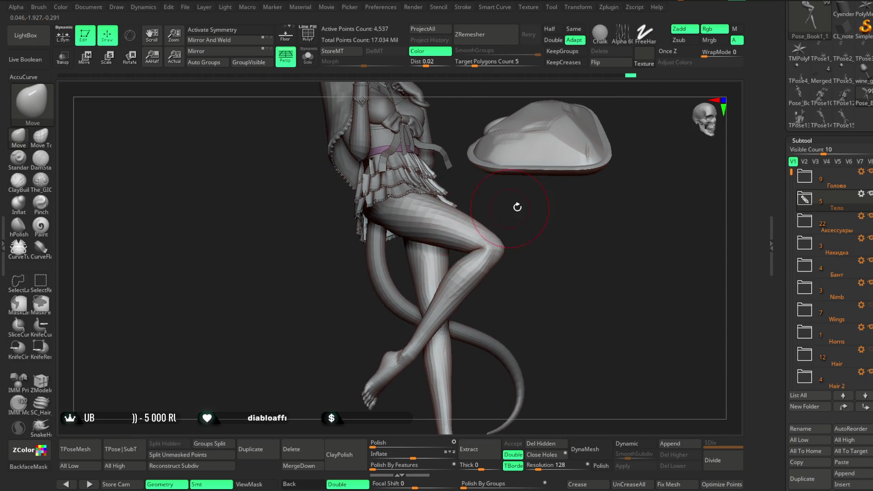
right_click_drag(513, 205, 426, 234)
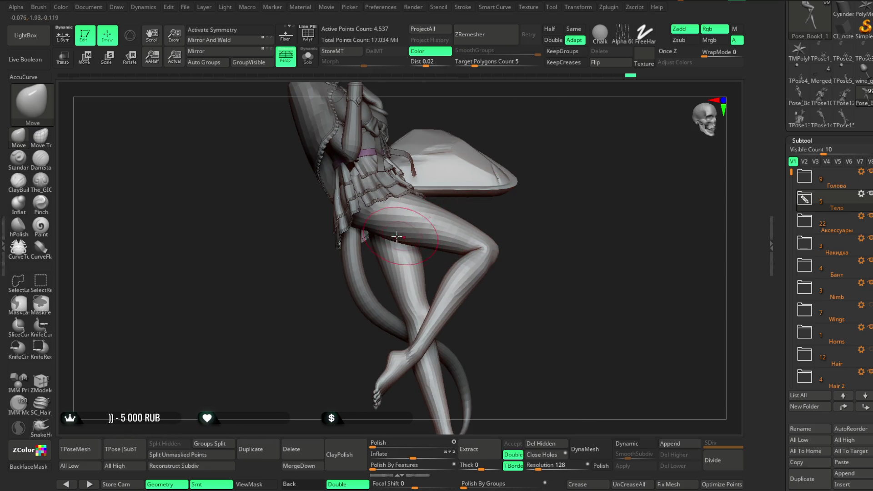
mouse_move(520, 204)
right_mouse_down()
mouse_move(520, 227)
mouse_move(478, 225)
mouse_move(524, 222)
mouse_move(515, 205)
mouse_move(437, 234)
mouse_move(499, 237)
mouse_move(541, 219)
mouse_move(525, 215)
mouse_move(551, 201)
mouse_move(471, 191)
mouse_move(463, 202)
mouse_move(481, 191)
right_mouse_up()
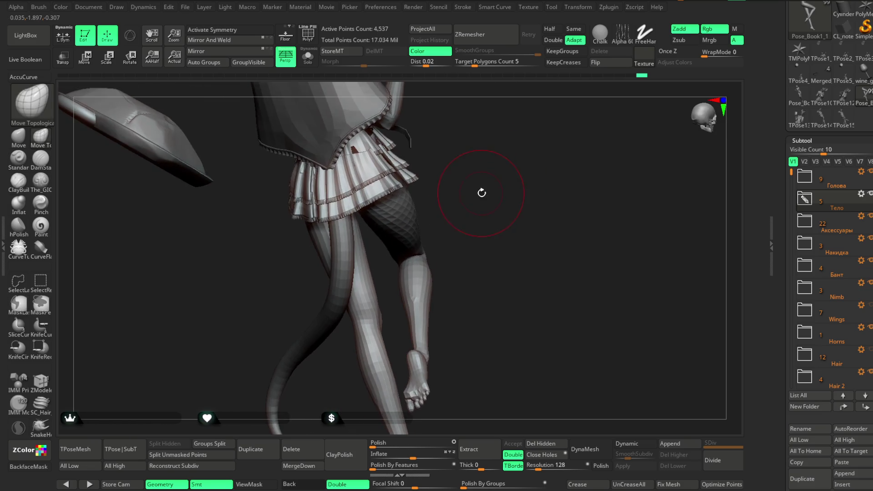
right_click(481, 194)
left_click_drag(477, 183, 492, 183)
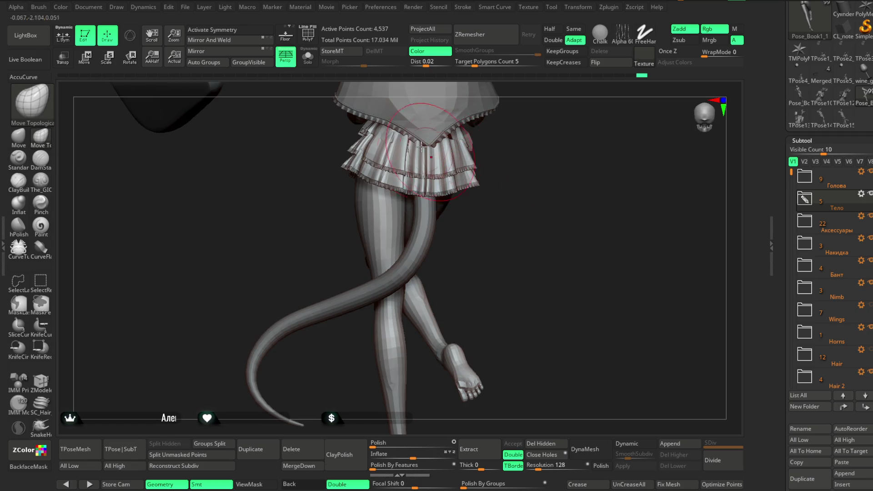
Step: Turn on Solo for the body subtool and ready the Smooth brush on the legs
left_click(307, 56)
mouse_move(492, 145)
right_mouse_down()
mouse_move(443, 177)
mouse_move(510, 149)
mouse_move(451, 205)
mouse_move(371, 225)
mouse_move(486, 145)
mouse_move(471, 157)
right_mouse_up()
mouse_move(314, 307)
right_mouse_down()
mouse_move(328, 259)
mouse_move(315, 308)
mouse_move(389, 184)
mouse_move(410, 172)
mouse_move(389, 195)
mouse_move(386, 187)
right_mouse_up()
key("space")
key("space")
Step: Smooth the back and side of the thigh with Shift-held Smooth strokes
left_click_drag(300, 190, 327, 205)
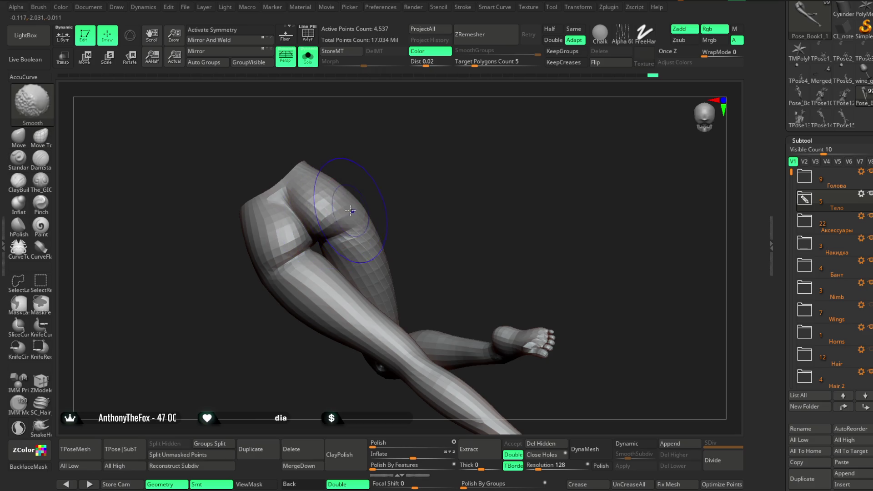
mouse_move(395, 165)
right_mouse_down()
mouse_move(408, 170)
mouse_move(361, 221)
mouse_move(392, 188)
right_mouse_up()
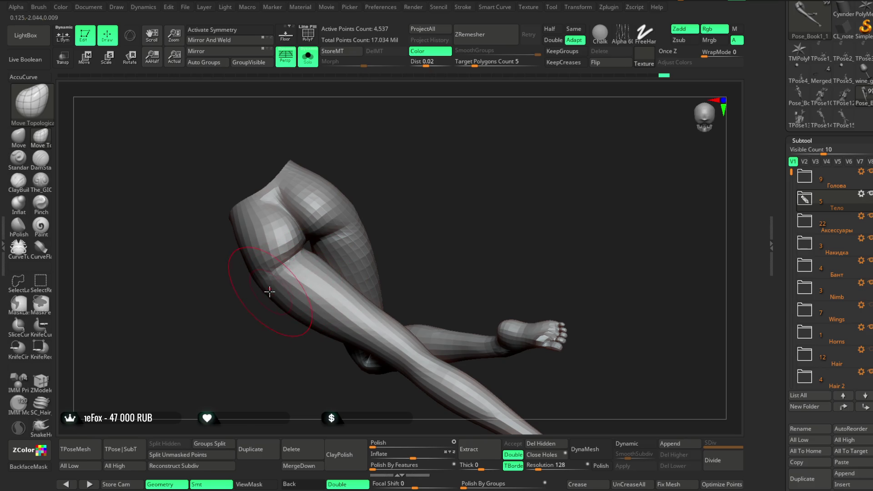
mouse_move(273, 301)
right_mouse_down()
mouse_move(317, 288)
mouse_move(355, 205)
mouse_move(385, 198)
mouse_move(305, 246)
right_mouse_up()
left_click_drag(305, 246, 287, 232)
mouse_move(341, 205)
right_mouse_down()
mouse_move(354, 205)
mouse_move(341, 165)
right_mouse_up()
Step: Turn Solo off so the full character with skirt, book and tail shows beside the shell
left_click(308, 58)
mouse_move(478, 205)
right_mouse_down("ctrl")
mouse_move(417, 233)
mouse_move(418, 246)
mouse_move(436, 259)
right_mouse_up("ctrl")
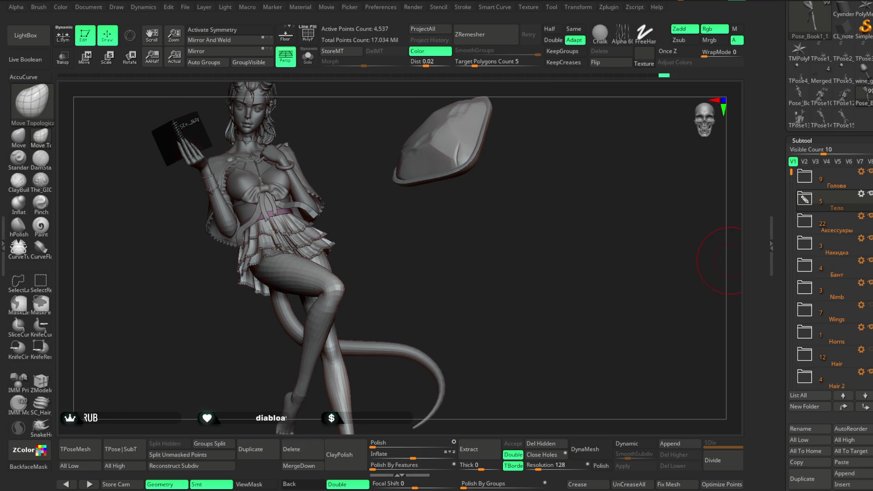
mouse_move(790, 382)
left_mouse_down()
mouse_move(790, 235)
mouse_move(790, 262)
left_mouse_up()
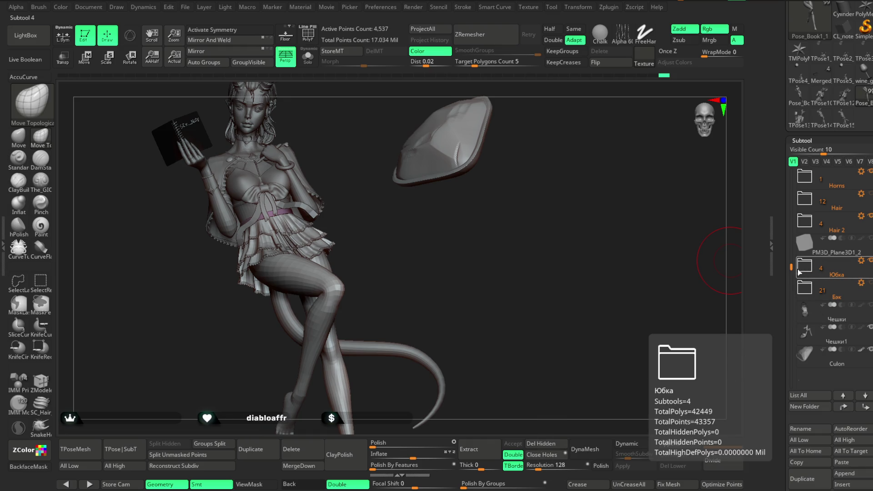
left_click_drag(790, 269, 791, 178)
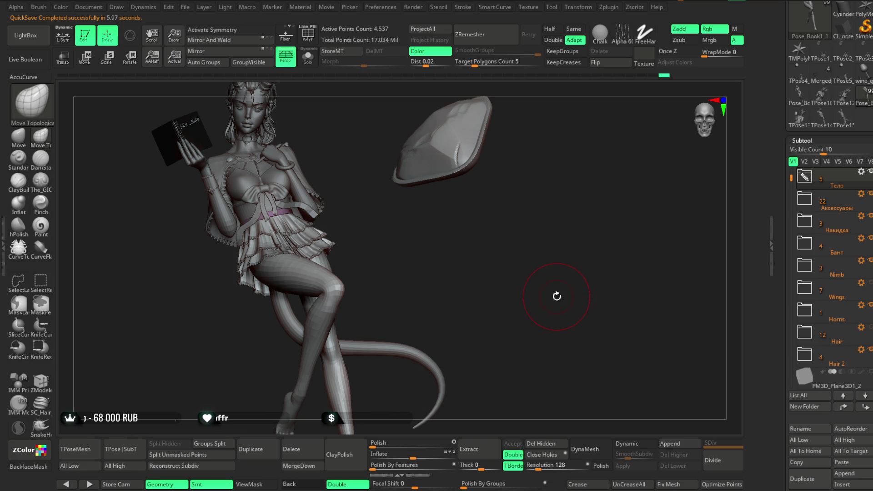
Step: Lower the brush Draw Size in the spacebar popup for detail work
mouse_move(429, 222)
left_mouse_down()
mouse_move(457, 216)
mouse_move(415, 217)
mouse_move(432, 250)
mouse_move(382, 273)
mouse_move(329, 328)
mouse_move(320, 321)
mouse_move(327, 326)
left_mouse_up()
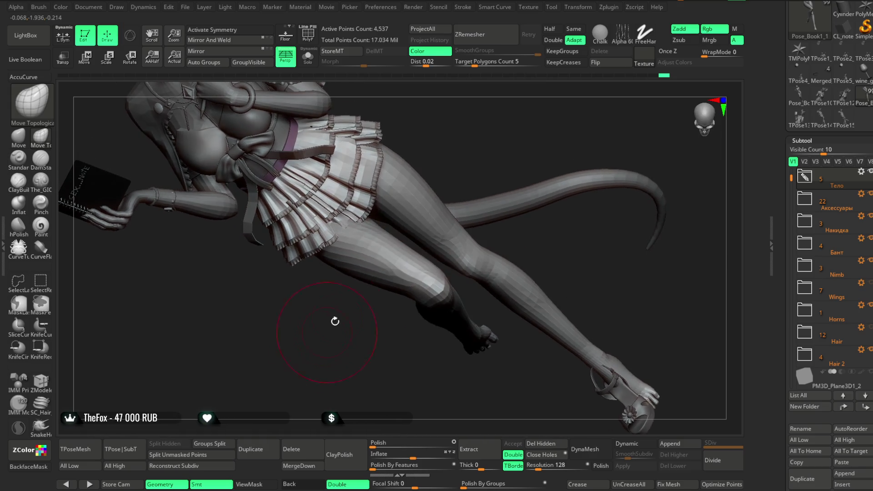
left_click_drag(418, 255, 409, 246)
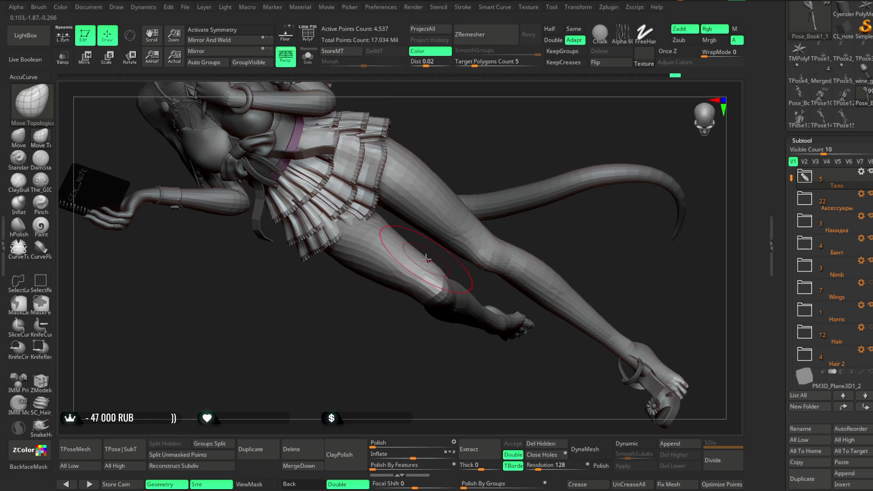
key("space")
left_click_drag(478, 249, 470, 250)
key("space")
Step: Orbit and zoom onto the thighs and standing body to inspect the legs
mouse_move(382, 327)
left_mouse_down()
mouse_move(374, 341)
mouse_move(429, 257)
left_mouse_up()
mouse_move(478, 204)
left_mouse_down()
mouse_move(517, 196)
mouse_move(477, 218)
left_mouse_up()
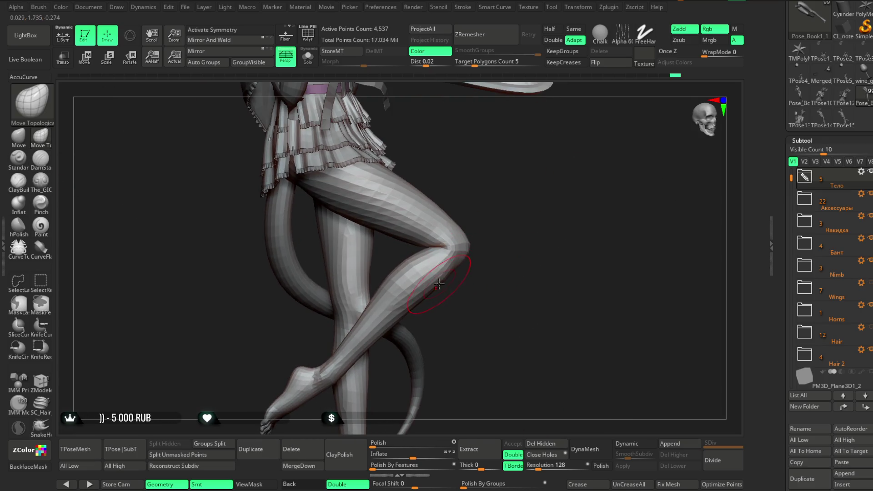
mouse_move(505, 260)
left_mouse_down()
mouse_move(477, 273)
mouse_move(433, 249)
mouse_move(368, 321)
mouse_move(354, 307)
mouse_move(368, 320)
mouse_move(452, 269)
left_mouse_up()
mouse_move(481, 255)
right_mouse_down()
mouse_move(462, 234)
mouse_move(381, 328)
mouse_move(424, 210)
mouse_move(342, 300)
mouse_move(443, 171)
mouse_move(559, 171)
mouse_move(475, 198)
mouse_move(505, 177)
mouse_move(453, 224)
mouse_move(525, 205)
mouse_move(508, 208)
mouse_move(513, 202)
mouse_move(495, 190)
mouse_move(512, 192)
mouse_move(469, 201)
mouse_move(509, 197)
mouse_move(491, 254)
mouse_move(545, 217)
mouse_move(518, 178)
mouse_move(539, 205)
mouse_move(523, 203)
mouse_move(532, 174)
mouse_move(539, 225)
mouse_move(525, 235)
right_mouse_up()
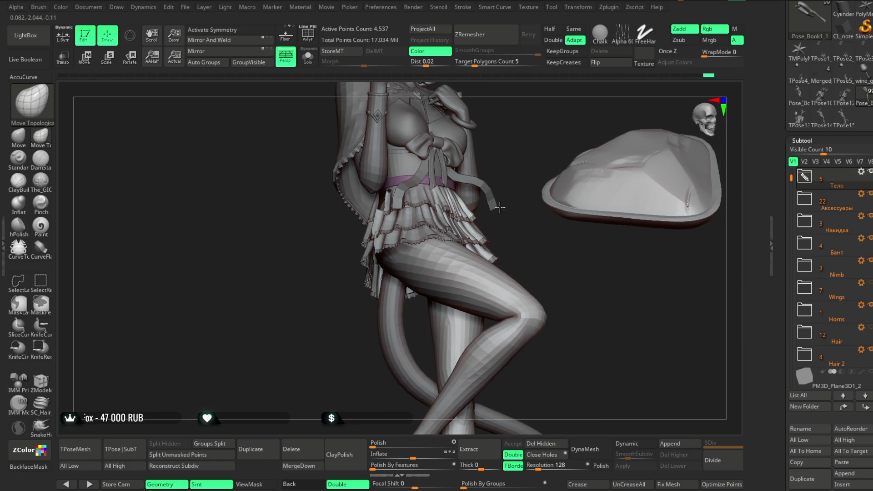
Step: Toggle Polyframe on, check the leg topology from around the model, and toggle it off
right_click(525, 235)
key("shift+f")
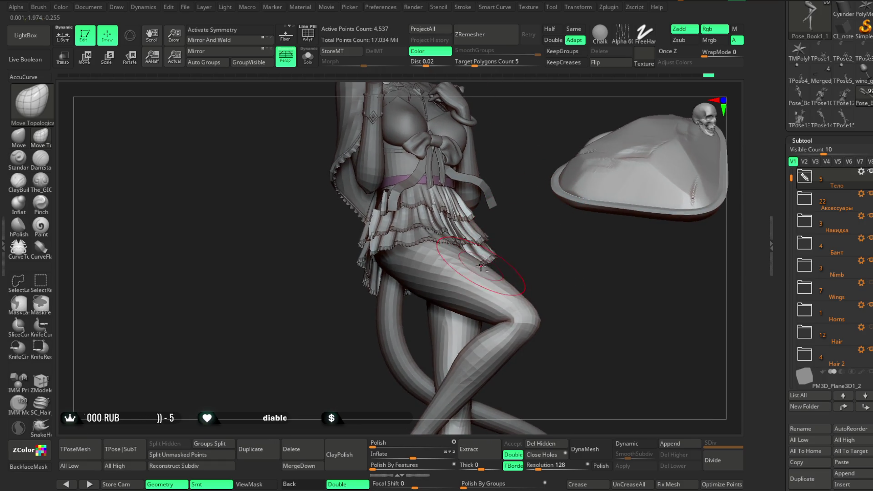
mouse_move(515, 253)
right_mouse_down()
mouse_move(437, 273)
mouse_move(477, 294)
mouse_move(569, 302)
mouse_move(504, 222)
mouse_move(503, 235)
mouse_move(484, 232)
mouse_move(504, 273)
mouse_move(477, 278)
mouse_move(478, 300)
mouse_move(458, 298)
mouse_move(478, 286)
right_mouse_up()
key("shift+f")
Step: Switch to Move Topological and push the knee of the raised leg into shape from behind
right_click(477, 278)
left_click(486, 287)
mouse_move(430, 355)
right_mouse_down()
mouse_move(516, 270)
mouse_move(437, 300)
right_mouse_up()
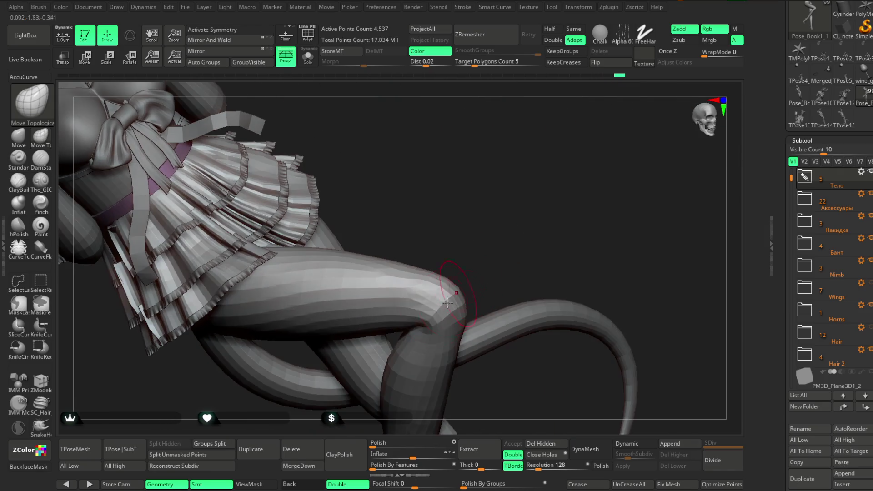
mouse_move(478, 239)
right_mouse_down()
mouse_move(480, 292)
mouse_move(498, 269)
mouse_move(464, 253)
mouse_move(391, 368)
mouse_move(410, 293)
right_mouse_up()
left_click_drag(409, 294, 410, 280)
mouse_move(368, 379)
right_mouse_down()
mouse_move(379, 349)
mouse_move(533, 226)
mouse_move(502, 236)
mouse_move(507, 267)
right_mouse_up()
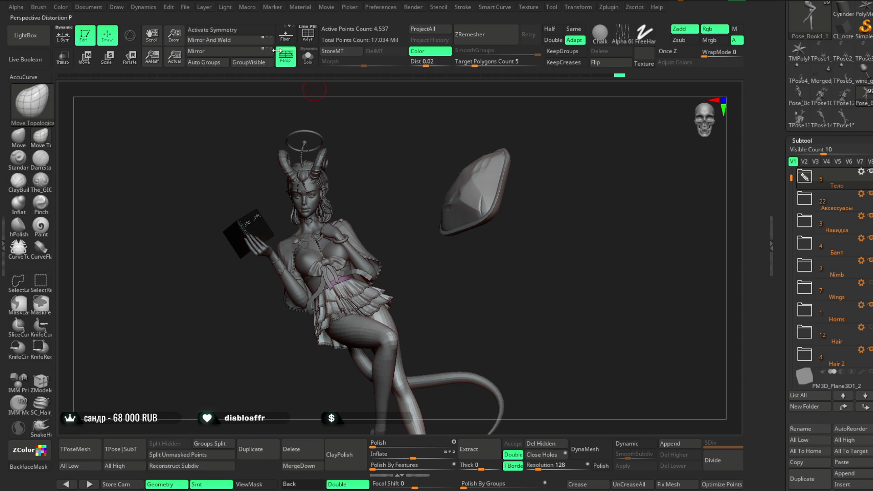
left_click(186, 8)
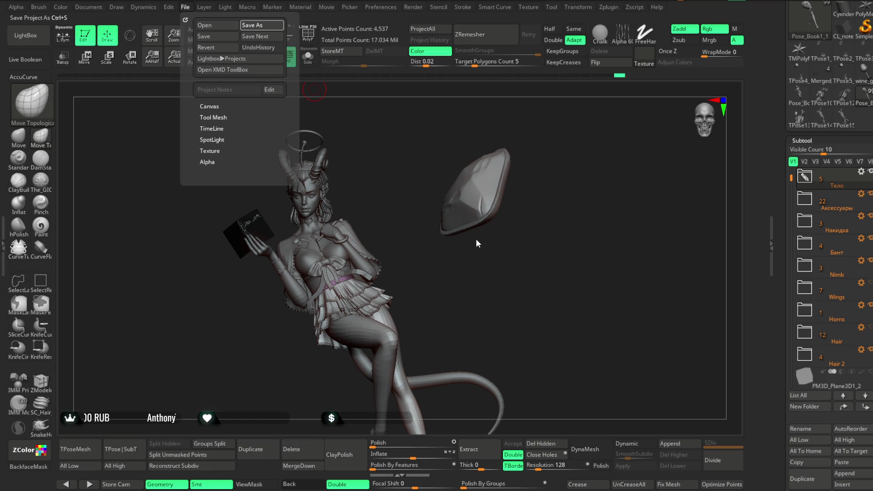
key("ctrl+s")
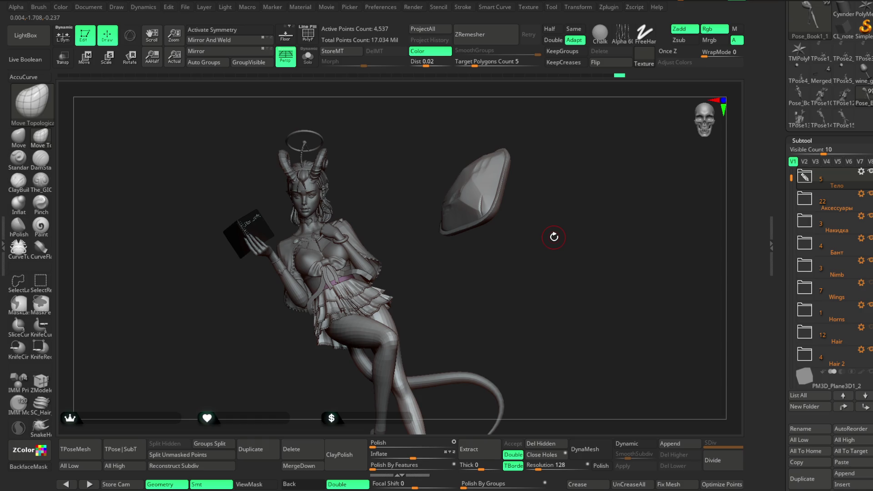
Step: Zoom onto the bow and ruffles and Alt-select the skirt subtool 36_01
mouse_move(555, 236)
right_mouse_down()
mouse_move(457, 345)
mouse_move(487, 273)
mouse_move(560, 220)
mouse_move(460, 243)
right_mouse_up()
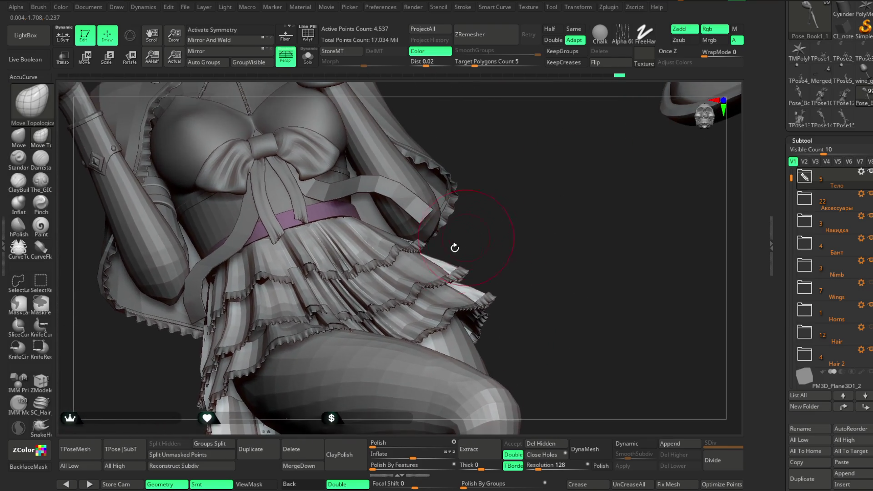
right_click_drag(502, 199, 451, 232)
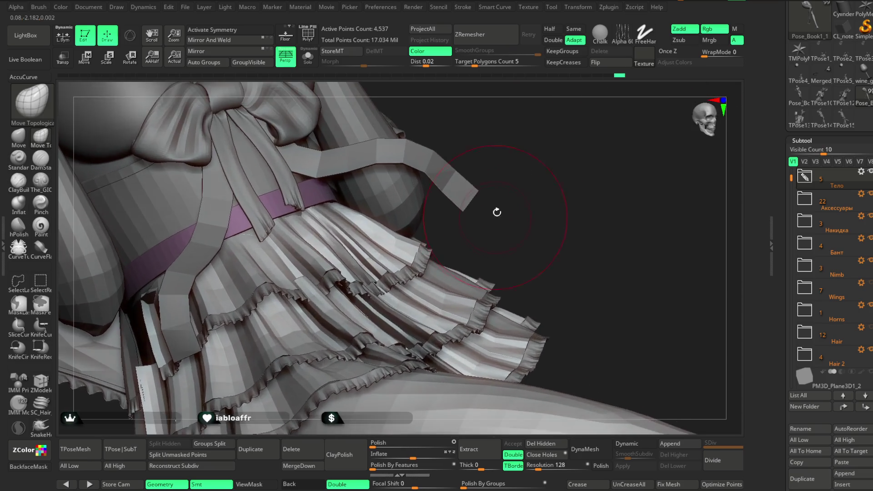
key("space")
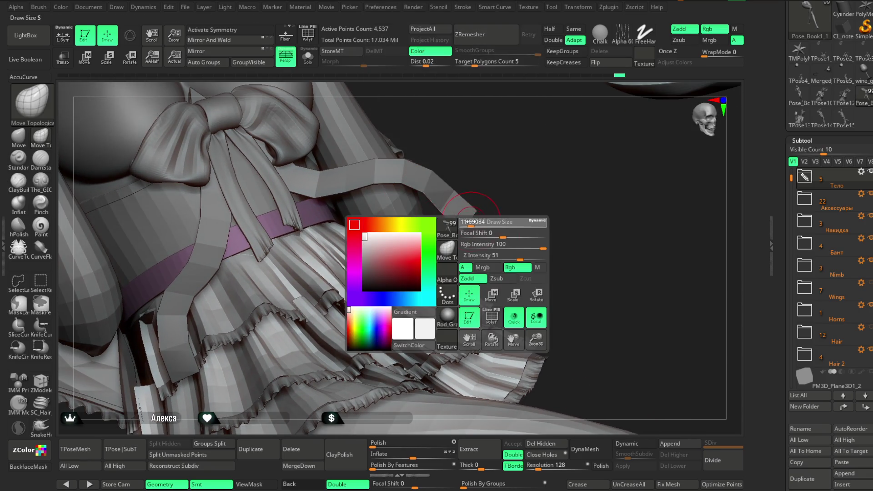
key("space")
left_click(364, 240, "alt")
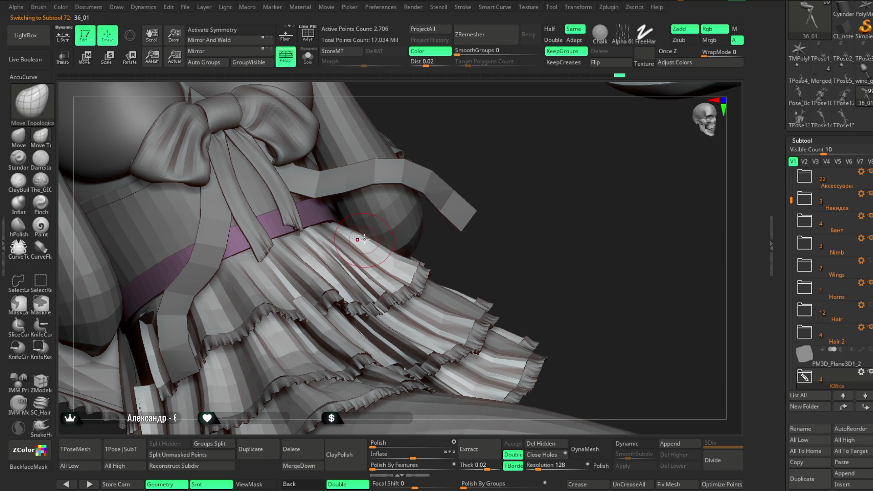
Step: Orbit, zoom and pan around the skirt ruffles to examine them up close
right_click_drag(520, 173, 510, 208, "ctrl")
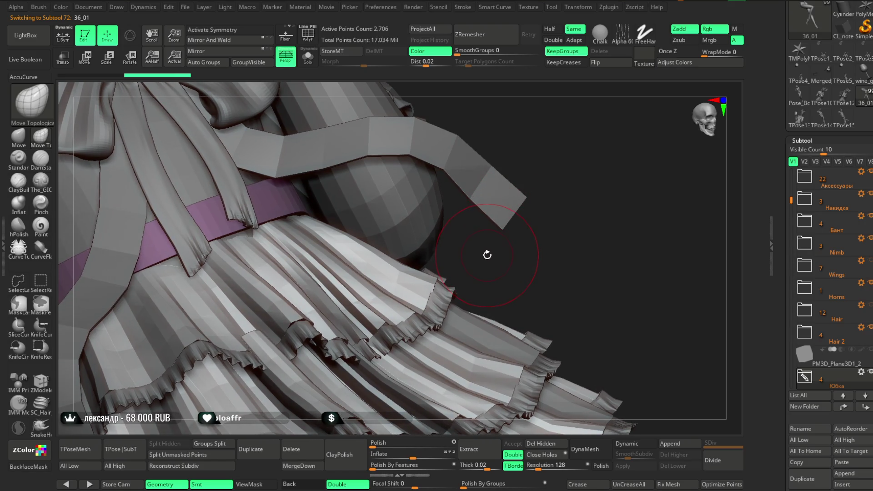
right_click_drag(485, 261, 442, 265, "alt")
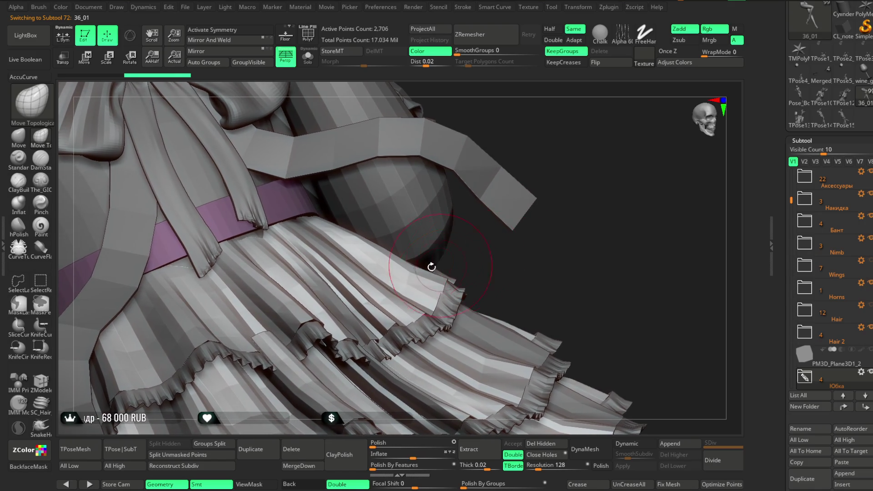
right_click(343, 260)
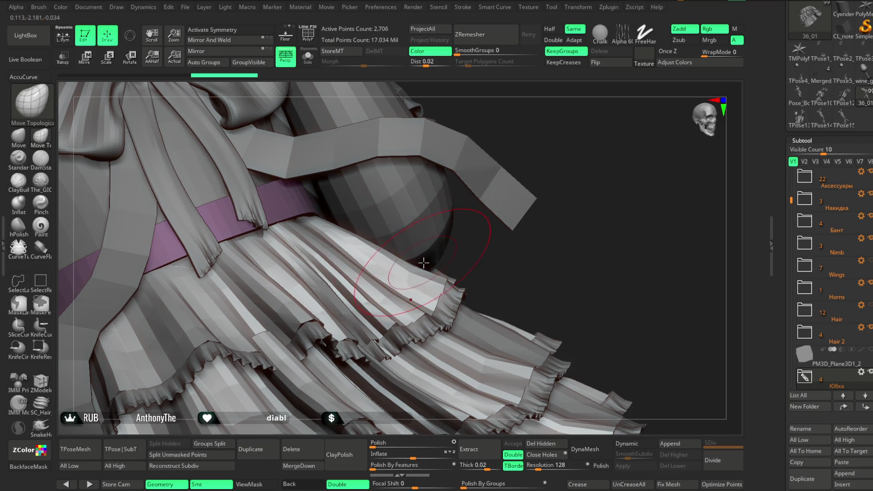
right_click(422, 262)
right_click_drag(450, 256, 413, 273)
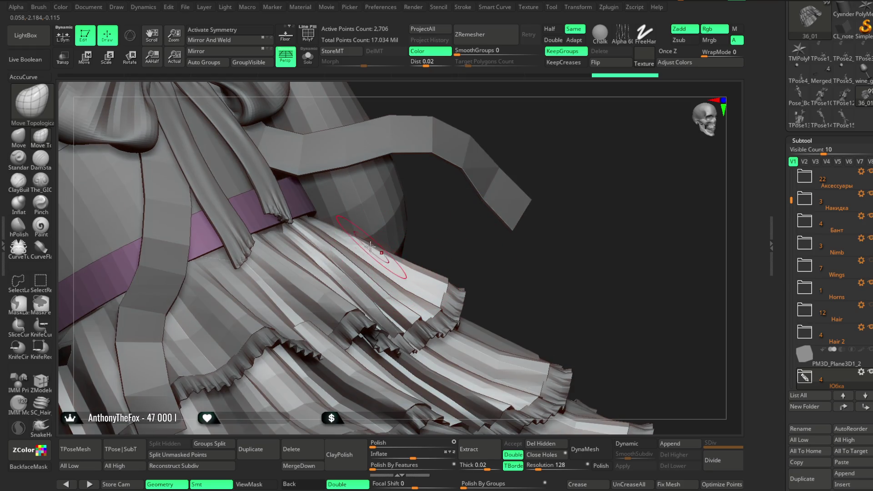
mouse_move(451, 254)
right_mouse_down()
mouse_move(421, 261)
mouse_move(578, 264)
mouse_move(582, 271)
right_mouse_up()
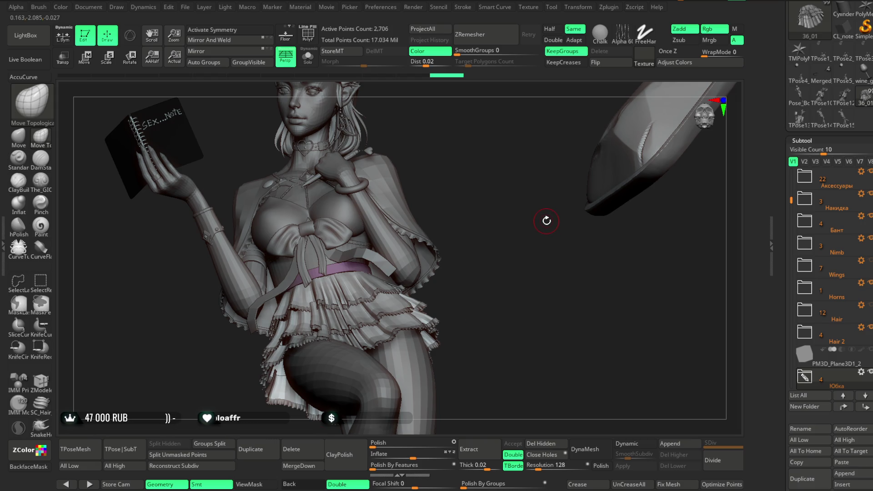
right_click_drag(548, 246, 468, 292)
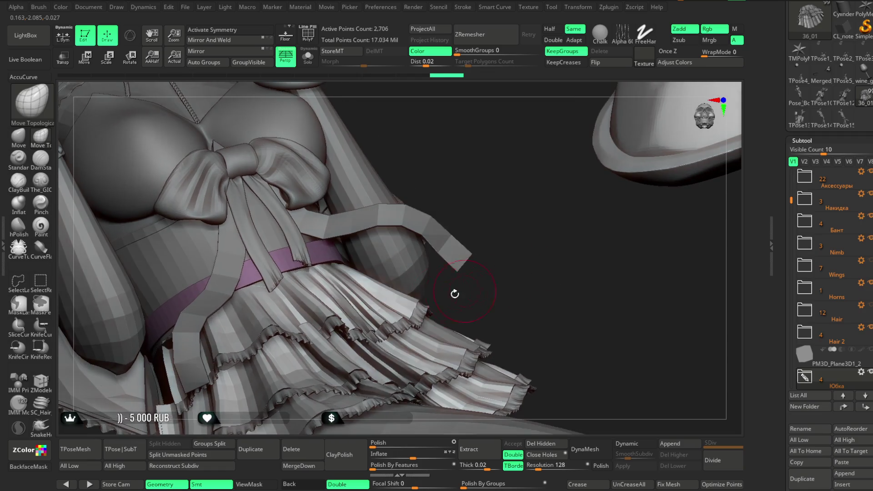
key("space")
key("space")
mouse_move(505, 214)
right_mouse_down()
mouse_move(458, 234)
mouse_move(445, 266)
right_mouse_up()
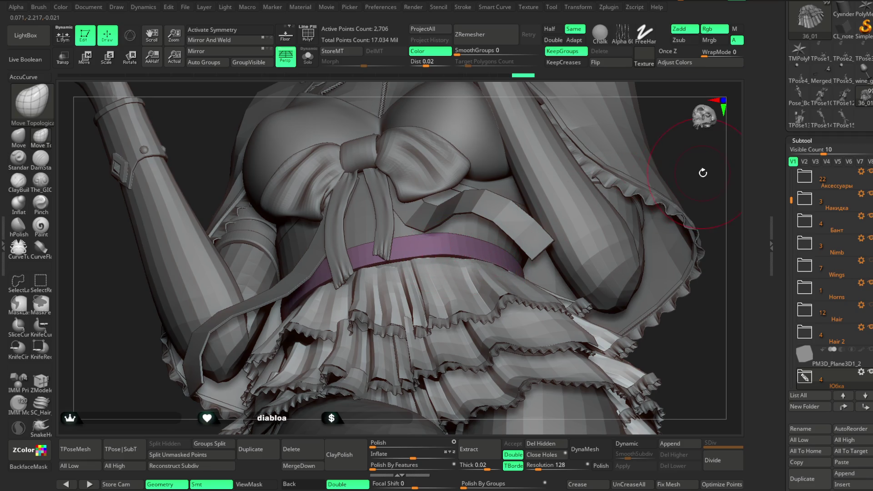
right_click_drag(593, 204, 452, 272)
right_click_drag(600, 307, 450, 272)
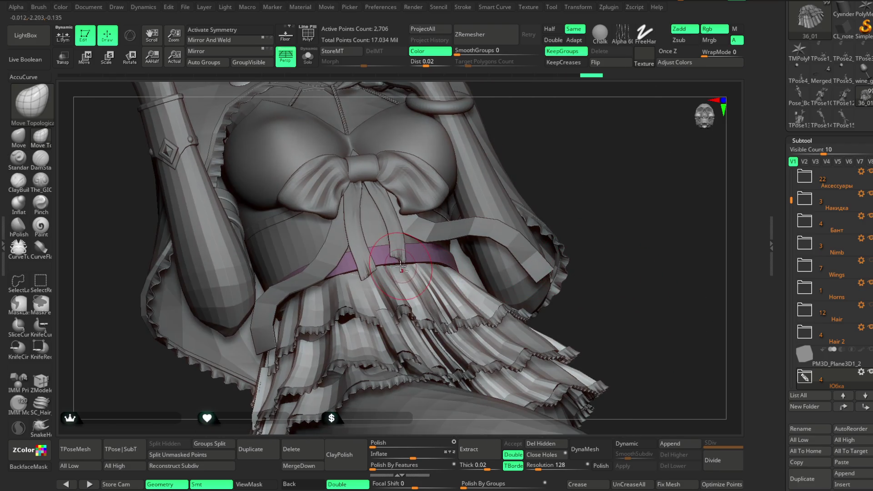
mouse_move(587, 245)
right_mouse_down()
mouse_move(533, 168)
mouse_move(525, 198)
mouse_move(549, 221)
mouse_move(539, 212)
mouse_move(538, 225)
mouse_move(530, 220)
right_mouse_up()
key("space")
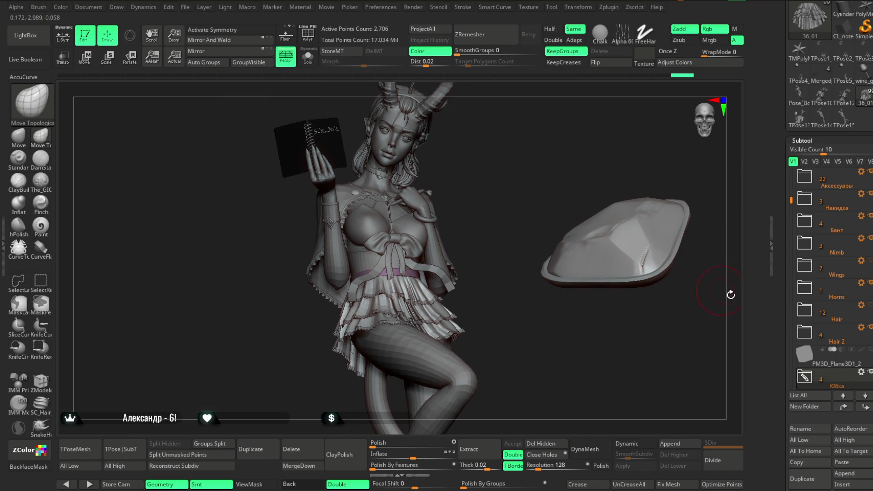
Step: Select the Extract1 briefs piece in the Тело folder and delete it, confirming the prompt
left_click(368, 268, "alt")
mouse_move(478, 232)
right_mouse_down()
mouse_move(473, 200)
mouse_move(477, 225)
right_mouse_up()
right_click_drag(685, 365, 646, 380, "alt")
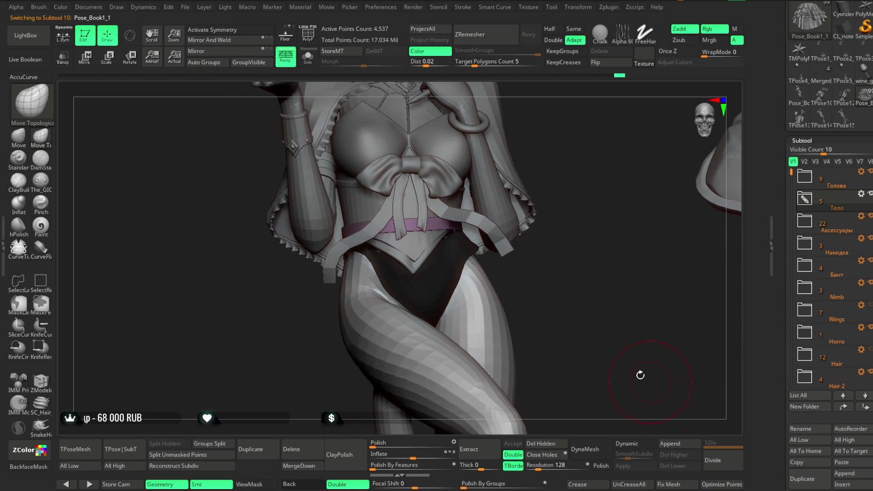
left_click(456, 273, "alt")
left_click_drag(710, 321, 732, 334)
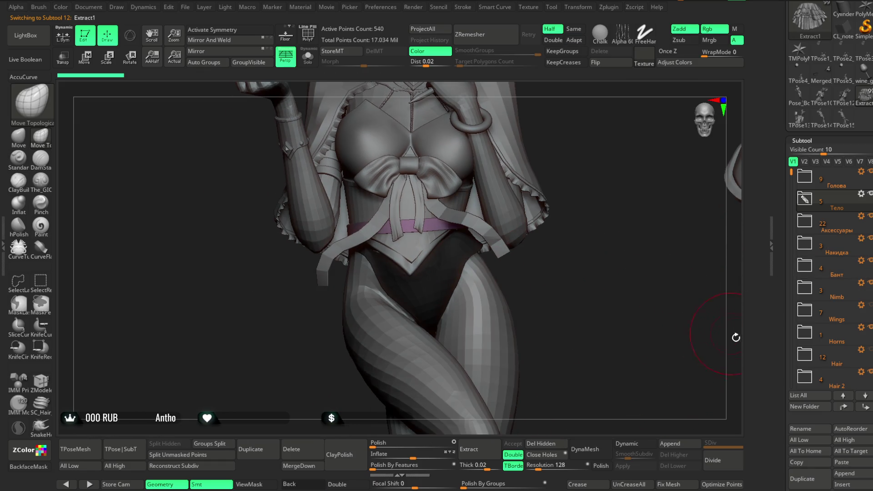
left_click(805, 199)
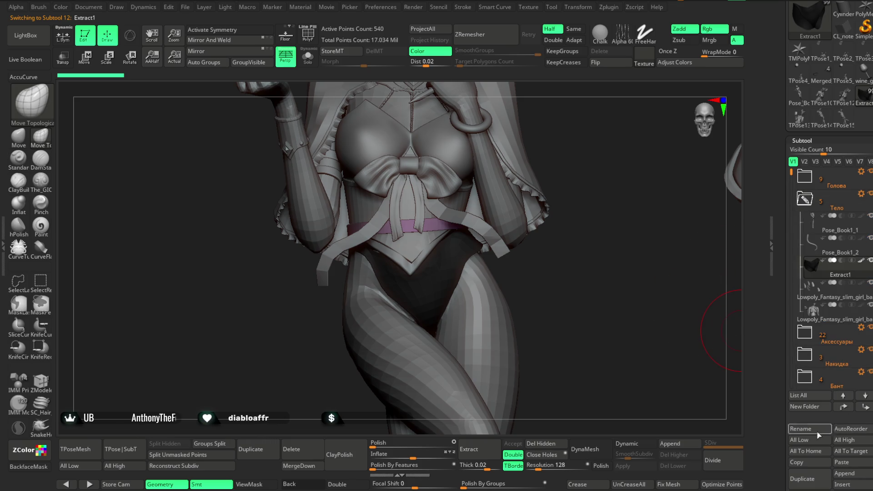
left_click(291, 449)
left_click(269, 469)
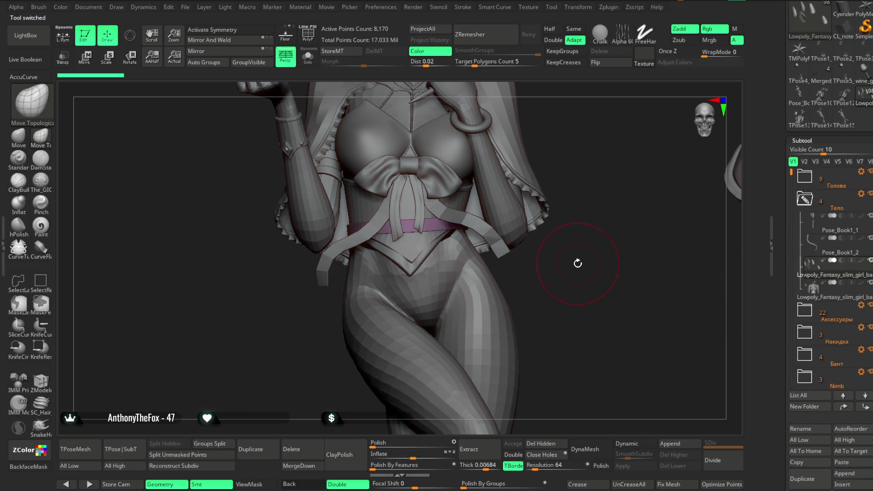
Step: Make the Pose_Book1_1 body the active subtool and resize the brush over a close-up of the hips
left_click_drag(578, 262, 573, 250)
right_click_drag(573, 250, 574, 286, "ctrl")
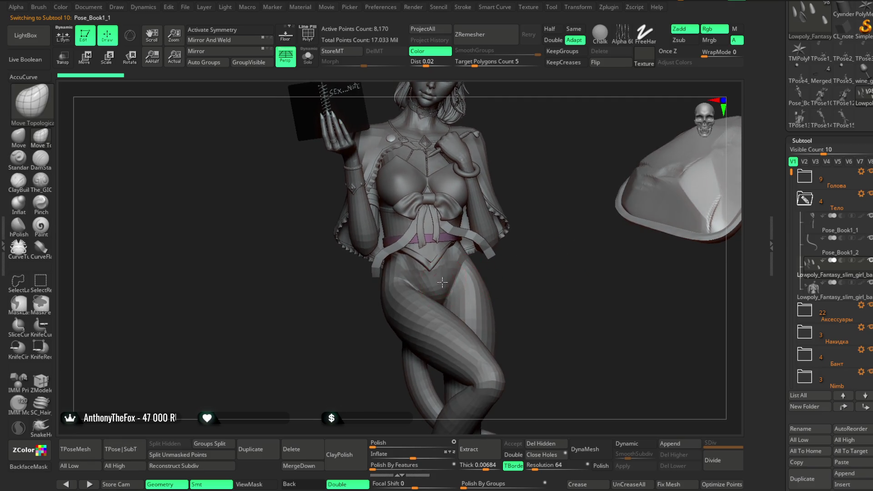
left_click(466, 276, "alt")
right_click_drag(537, 251, 478, 259)
key("space")
left_click_drag(532, 249, 507, 250)
right_click_drag(508, 250, 478, 287)
mouse_move(491, 239)
right_mouse_down()
mouse_move(528, 199)
mouse_move(491, 260)
right_mouse_up()
key("space")
left_click_drag(478, 270, 457, 270)
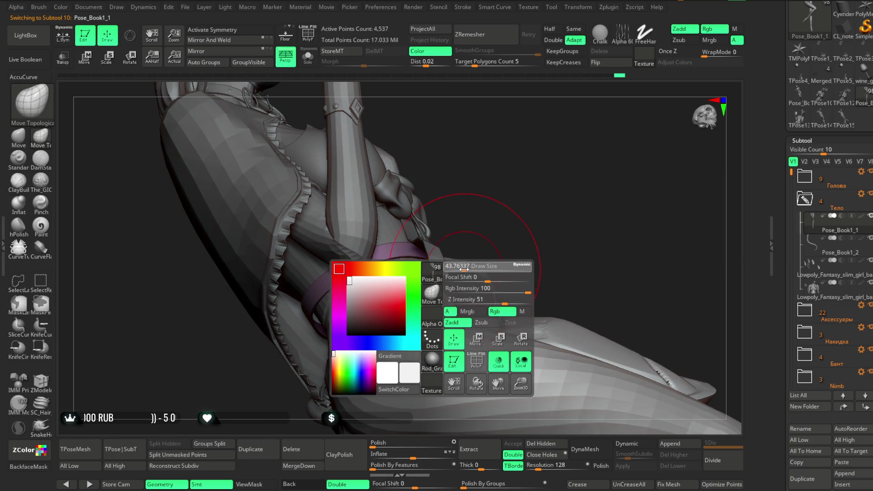
right_click_drag(492, 226, 379, 270)
mouse_move(459, 211)
right_mouse_down()
mouse_move(395, 268)
mouse_move(425, 235)
right_mouse_up()
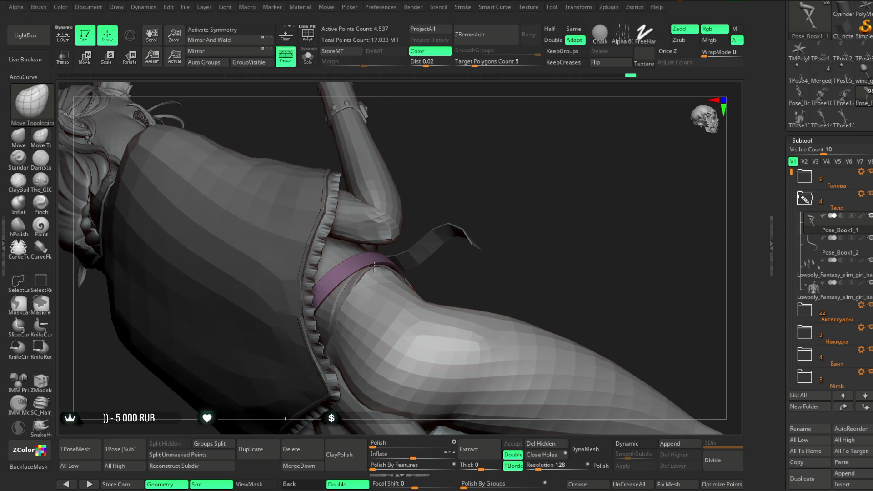
right_click_drag(374, 265, 409, 280)
key("space")
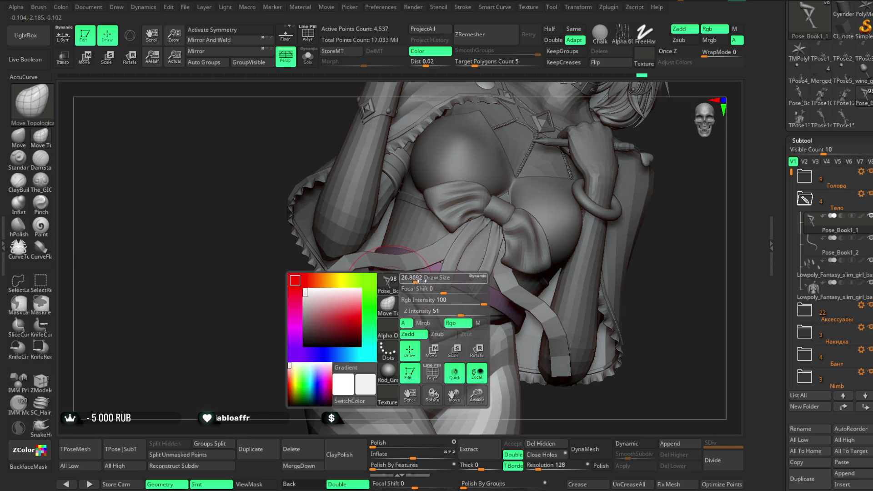
key("space")
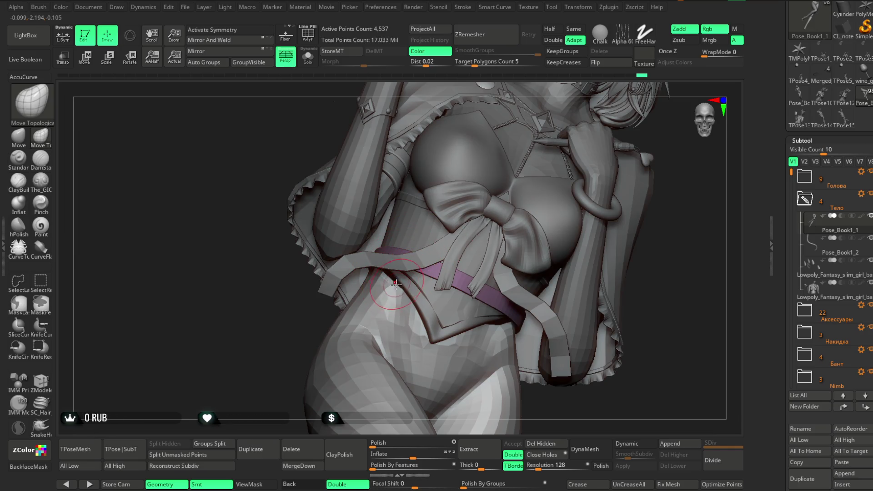
scroll(396, 282, "up", 4)
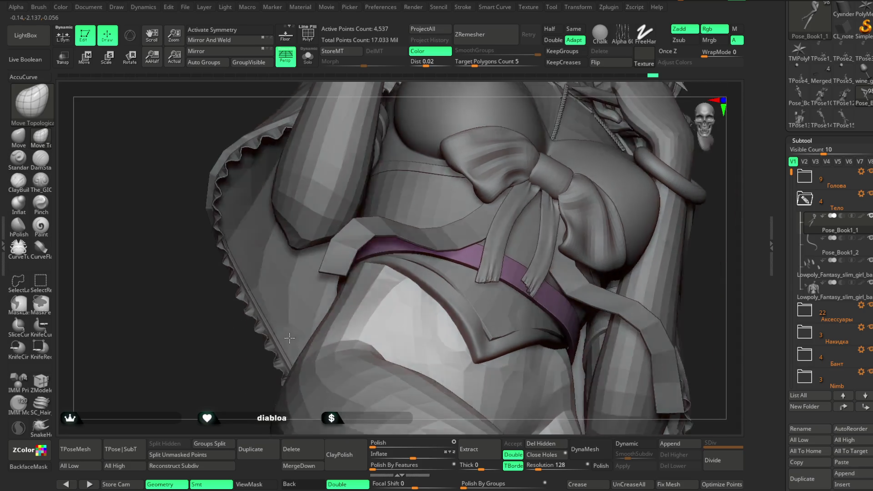
mouse_move(338, 305)
right_mouse_down()
mouse_move(368, 259)
mouse_move(331, 304)
right_mouse_up()
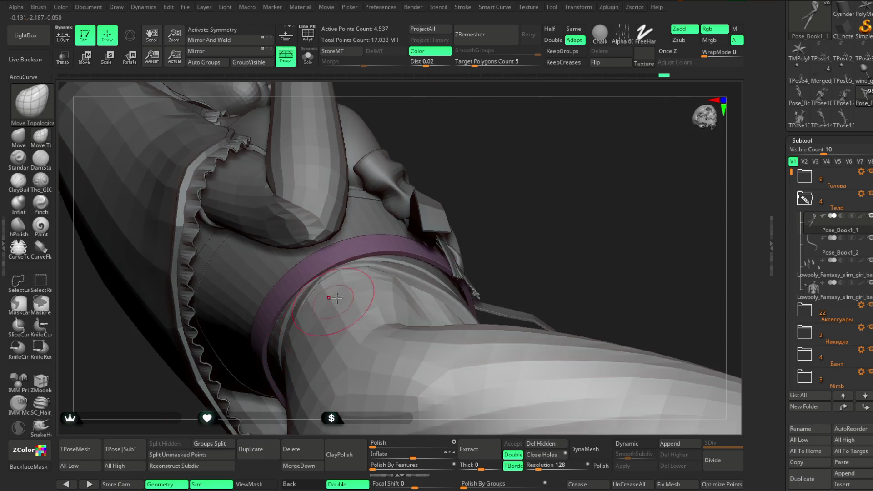
right_click_drag(380, 242, 410, 213)
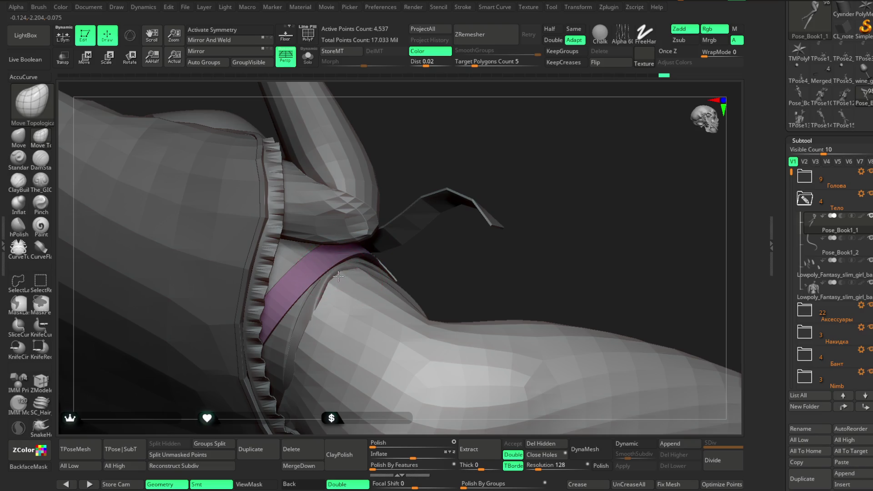
mouse_move(332, 295)
right_mouse_down()
mouse_move(437, 249)
mouse_move(396, 248)
right_mouse_up()
key("space")
left_click_drag(443, 244, 424, 245)
right_click_drag(424, 244, 460, 218)
key("space")
left_click_drag(450, 217, 477, 218)
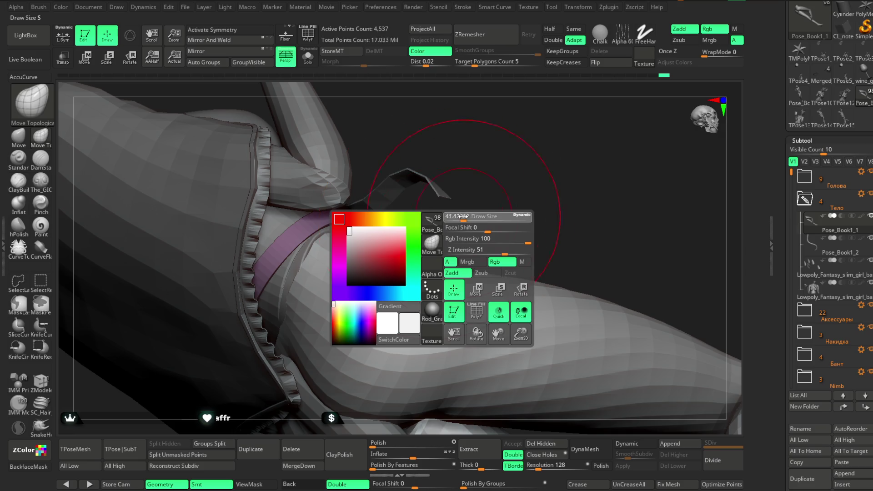
right_click_drag(452, 220, 293, 303)
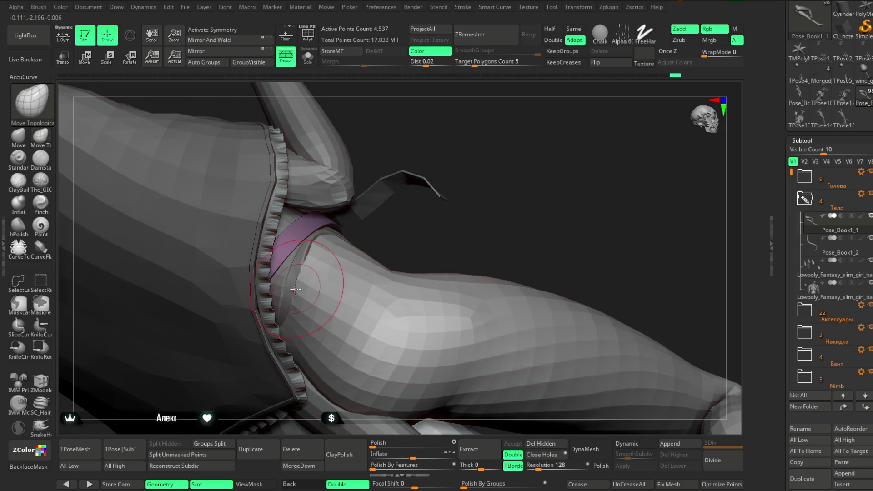
mouse_move(382, 243)
right_mouse_down()
mouse_move(341, 225)
mouse_move(382, 219)
right_mouse_up()
left_click(321, 259, "alt")
left_click(308, 60)
Step: Shrink the brush, look into Extract7's opening and undo a stray fold pulled from its inner surface
key("space")
left_click_drag(410, 236, 387, 235)
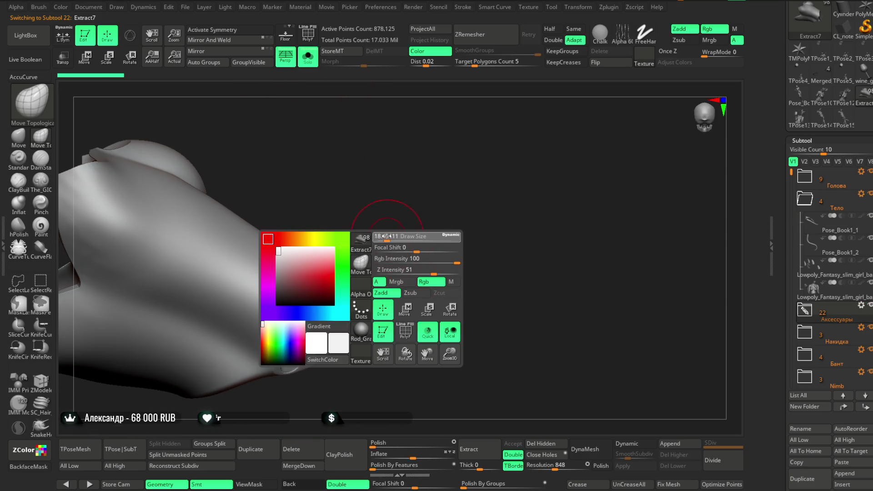
right_click_drag(372, 252, 357, 278)
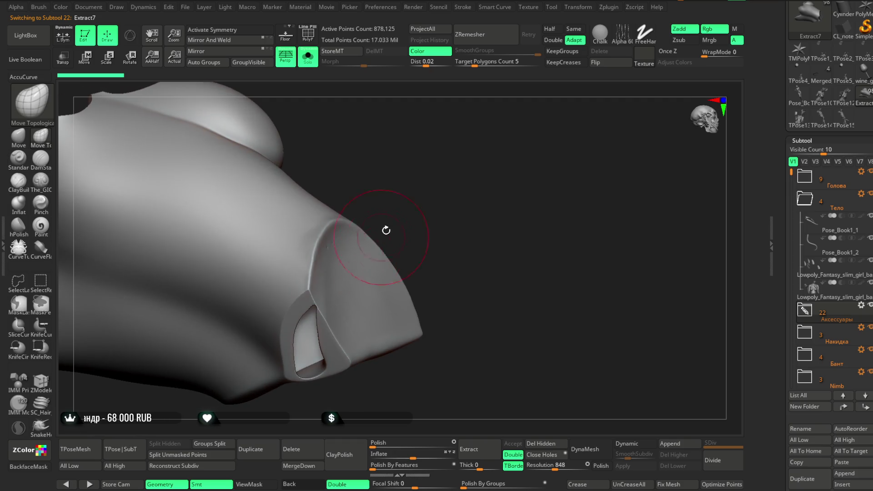
mouse_move(381, 237)
right_mouse_down()
mouse_move(382, 219)
mouse_move(362, 245)
right_mouse_up()
key("space")
left_click_drag(423, 241, 395, 241)
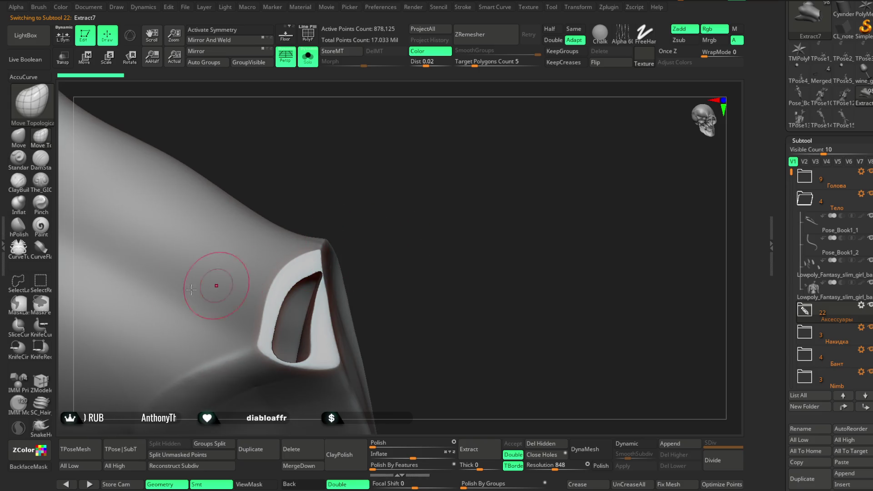
right_click_drag(225, 286, 301, 314)
mouse_move(306, 300)
left_mouse_down()
mouse_move(273, 321)
mouse_move(280, 300)
left_mouse_up()
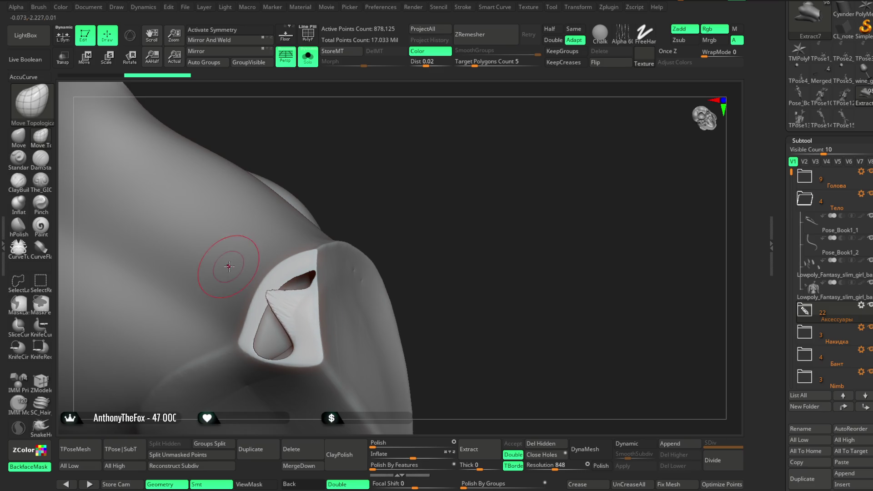
key("ctrl+z")
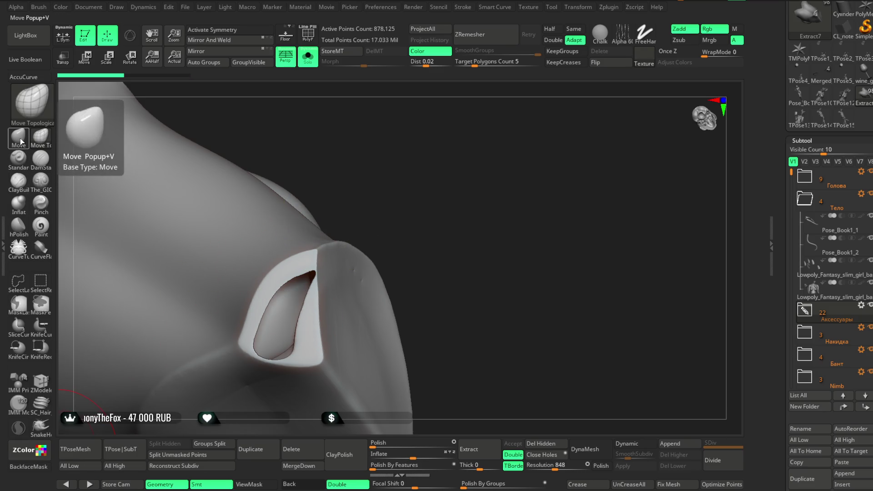
Step: With the Move brush and BackfaceMask, pull mesh across to close the open hole
left_click(21, 141)
right_click_drag(396, 157, 399, 167)
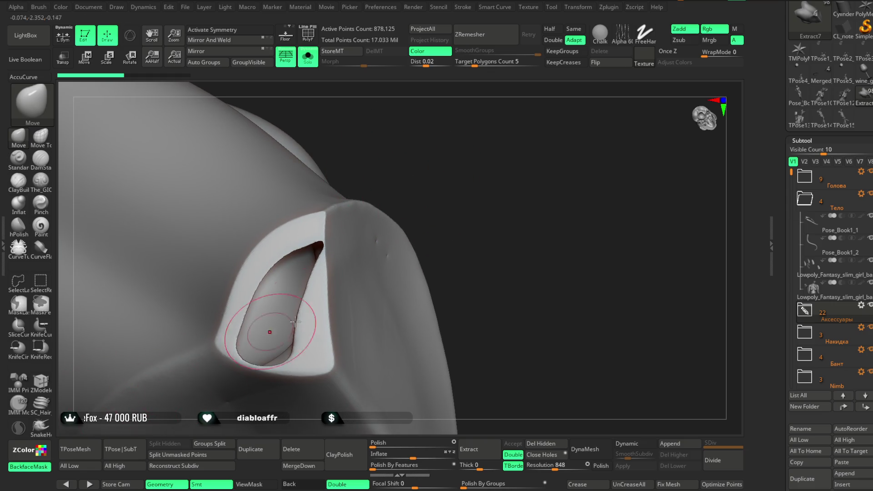
key("space")
left_click_drag(382, 296, 355, 296)
right_click_drag(409, 205, 382, 226)
mouse_move(307, 285)
left_mouse_down()
mouse_move(299, 350)
mouse_move(246, 341)
left_mouse_up()
mouse_move(266, 293)
left_mouse_down()
mouse_move(268, 306)
mouse_move(236, 300)
left_mouse_up()
left_click_drag(259, 273, 247, 361)
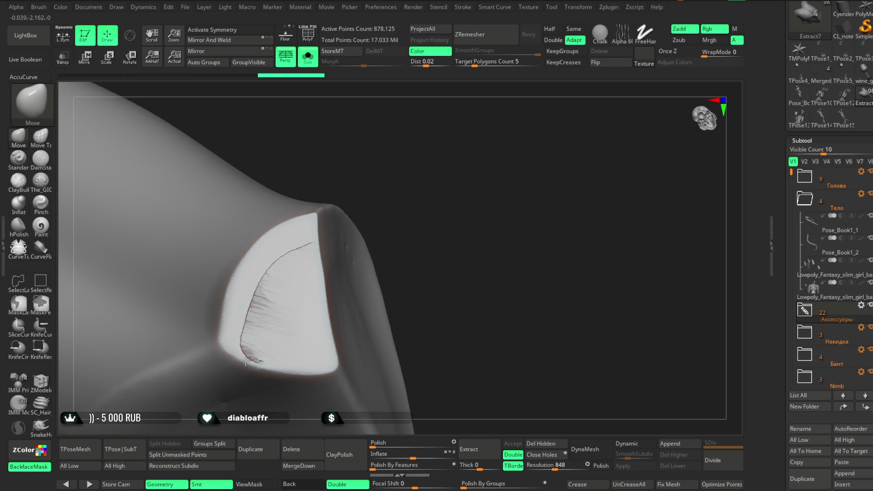
Step: Smooth the closed opening and DynaMesh the piece into even geometry
right_click_drag(375, 185, 273, 327)
left_click_drag(265, 337, 254, 338)
right_click_drag(287, 301, 390, 304)
left_click(584, 449)
left_click(585, 449)
Step: Switch to Smooth on the patch, then isolate the cloth shell piece from a side view
right_click(343, 285)
left_click_drag(355, 278, 369, 278)
left_click(272, 328)
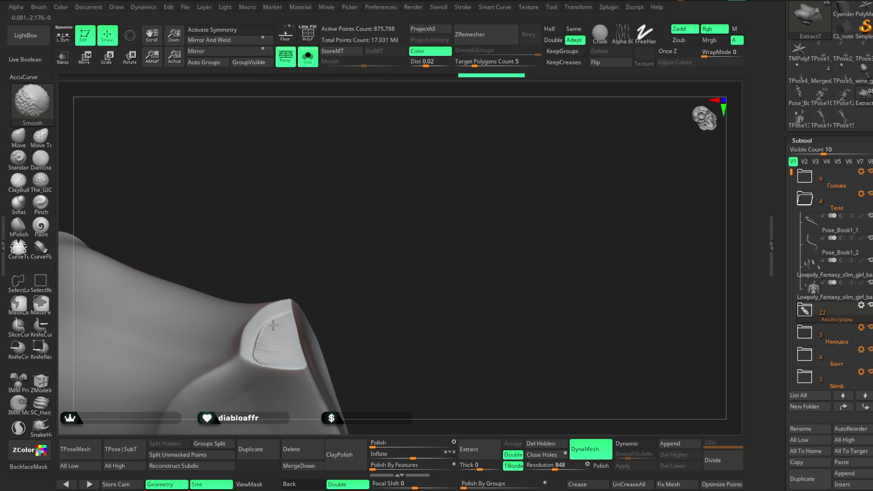
right_click_drag(286, 321, 269, 315)
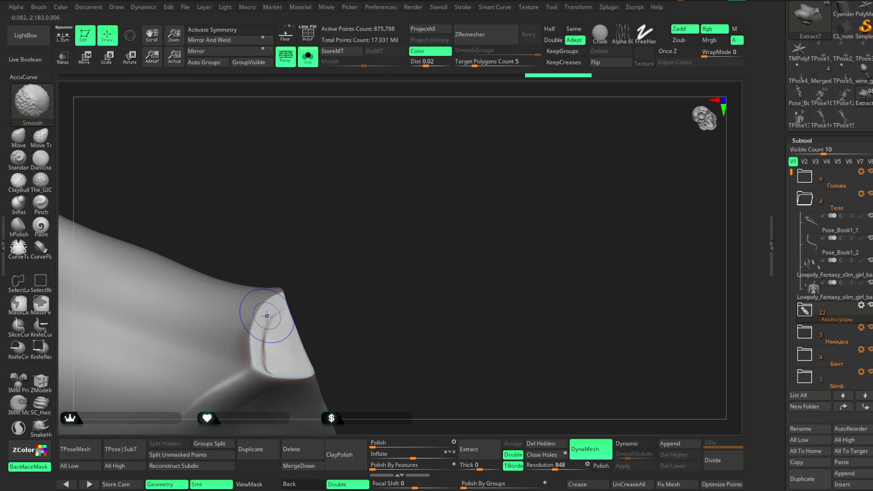
right_click_drag(302, 281, 245, 415)
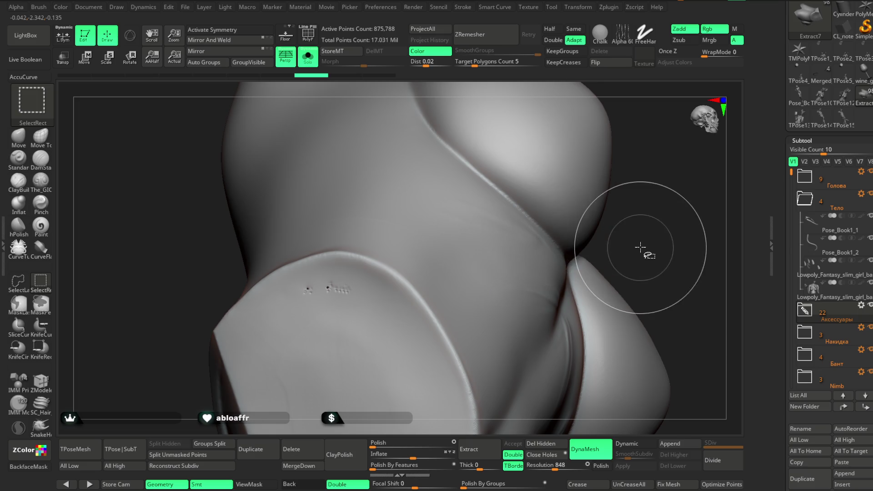
mouse_move(645, 245)
right_mouse_down()
mouse_move(645, 219)
mouse_move(543, 253)
right_mouse_up()
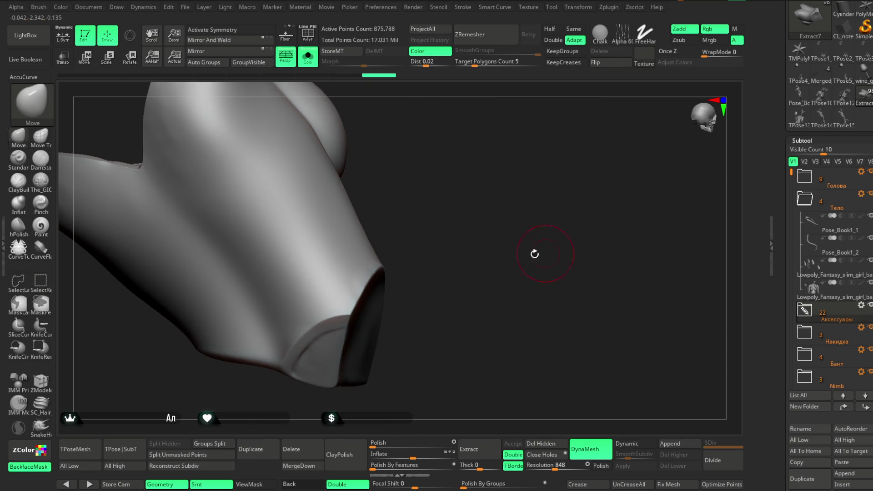
left_click_drag(454, 215, 335, 399, "ctrl+shift")
Step: Switch to Move Topological on the isolated cloth and undo back to the open hollow shell
mouse_move(457, 274)
right_mouse_down()
mouse_move(497, 245)
mouse_move(517, 191)
mouse_move(477, 212)
right_mouse_up()
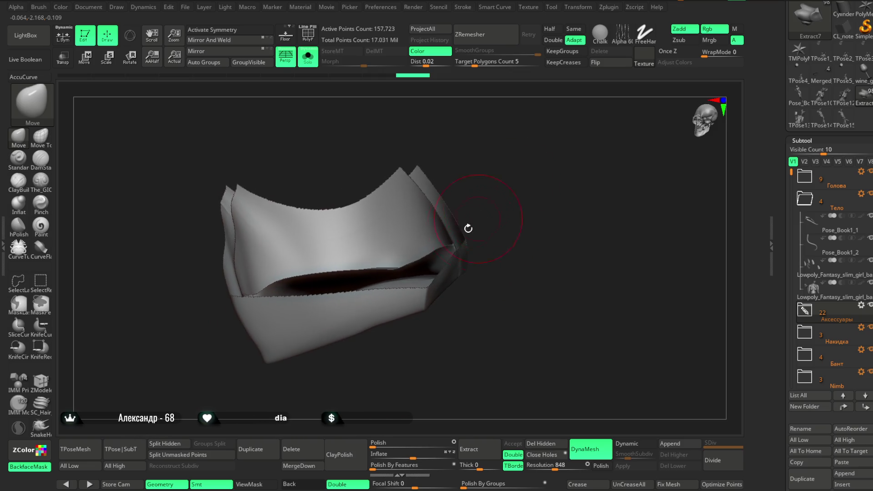
right_click(450, 232)
left_click_drag(483, 240, 505, 240)
right_click_drag(505, 198, 409, 225)
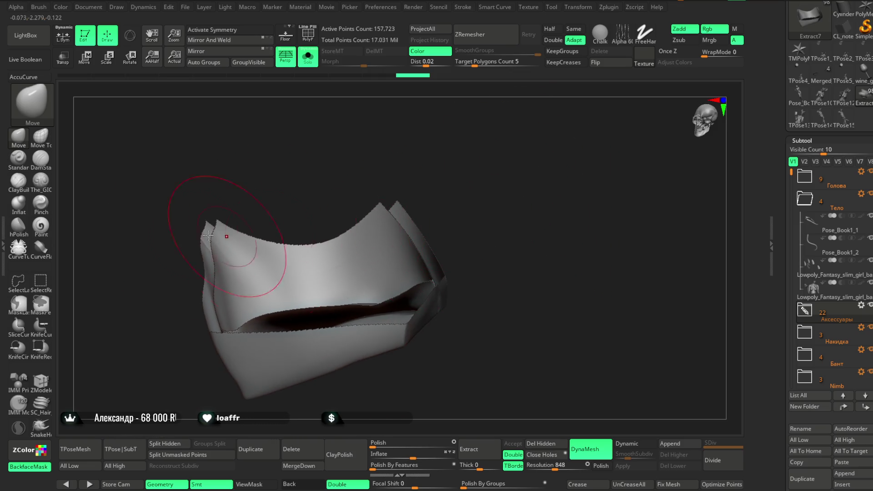
left_click(41, 136)
right_click_drag(478, 170, 376, 291)
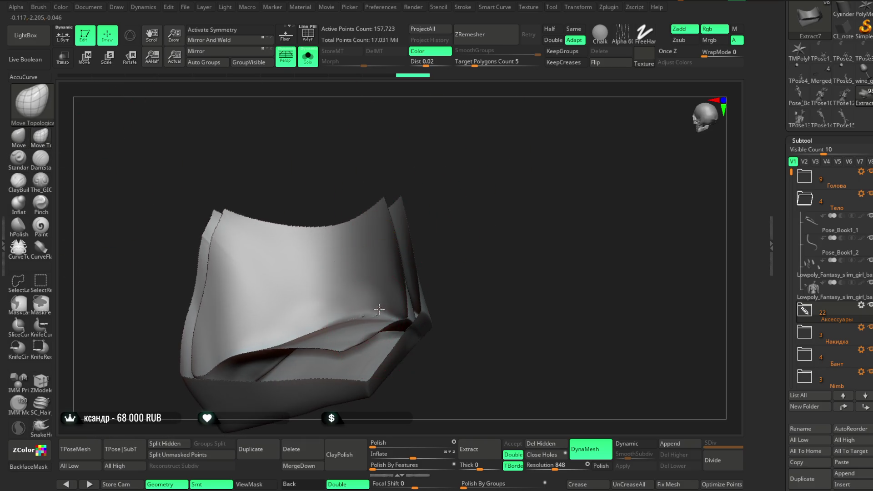
right_click_drag(429, 184, 383, 279)
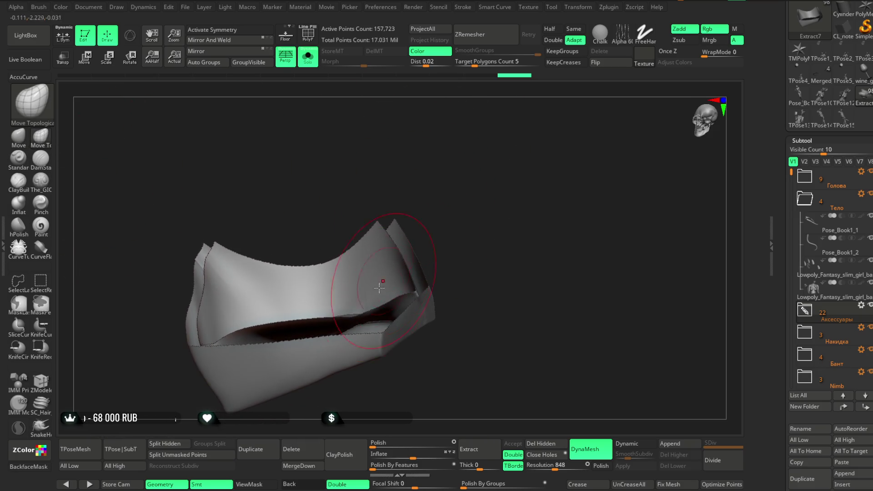
right_click_drag(446, 184, 445, 145)
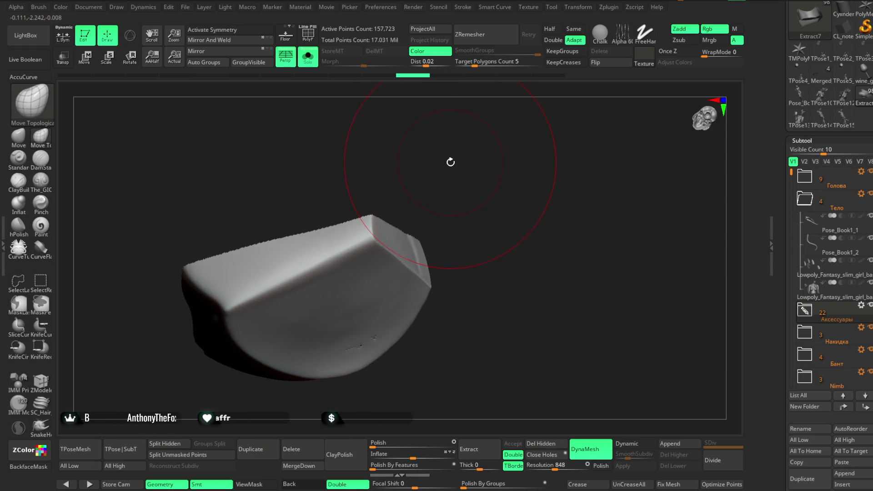
key("ctrl+z")
right_click_drag(452, 203, 452, 220)
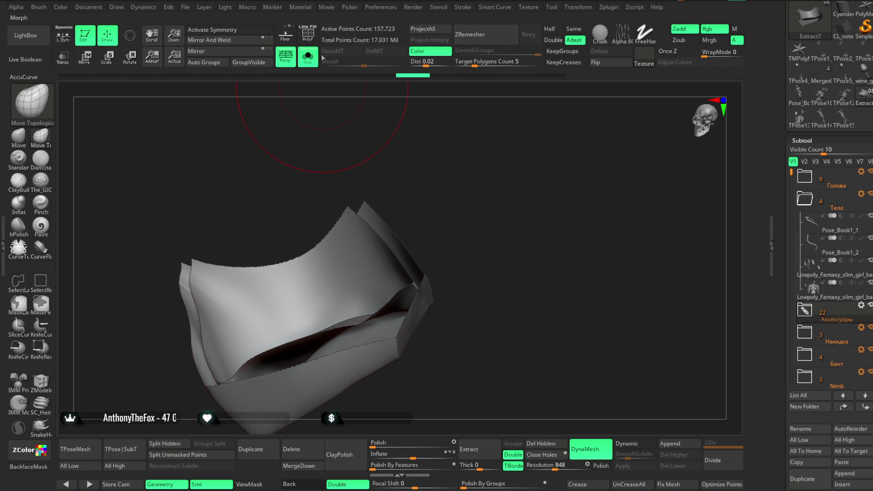
Step: Show Polyframe, try Auto Groups on the shell and undo it, then resize the brush
left_click(308, 34)
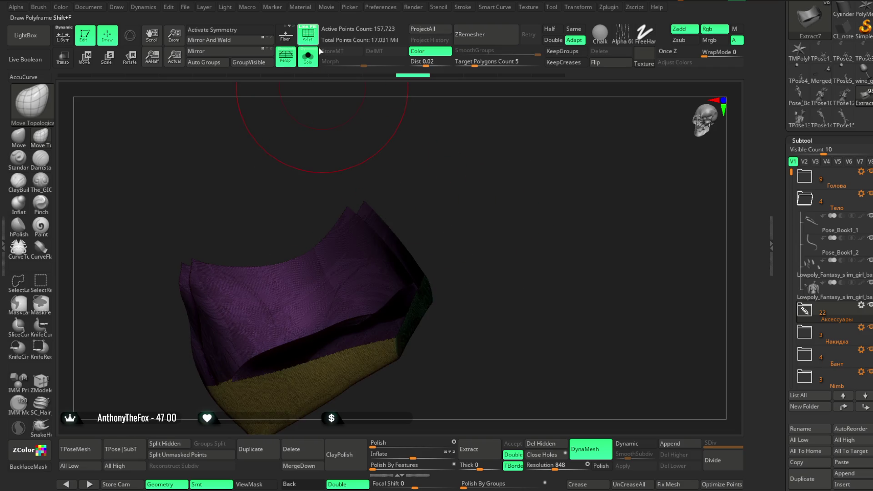
left_click(204, 60)
key("ctrl+z")
right_click_drag(423, 177, 477, 192)
key("space")
left_click_drag(474, 203, 487, 203)
mouse_move(470, 212)
right_mouse_down()
mouse_move(471, 273)
mouse_move(471, 225)
mouse_move(538, 109)
mouse_move(504, 245)
right_mouse_up()
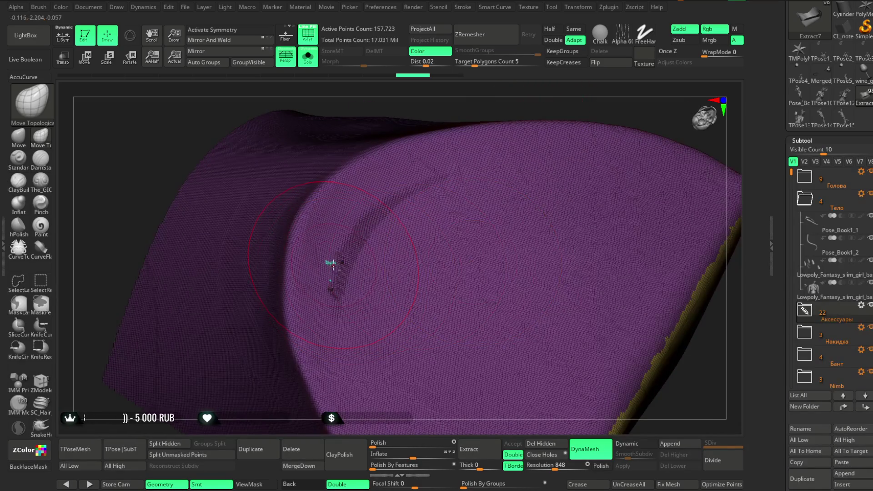
Step: Orbit to the yellow lower band of the garment and set Draw Size for working the fold
right_click_drag(443, 136, 451, 178, "ctrl")
mouse_move(451, 137)
right_mouse_down()
mouse_move(491, 117)
mouse_move(471, 147)
mouse_move(477, 164)
right_mouse_up()
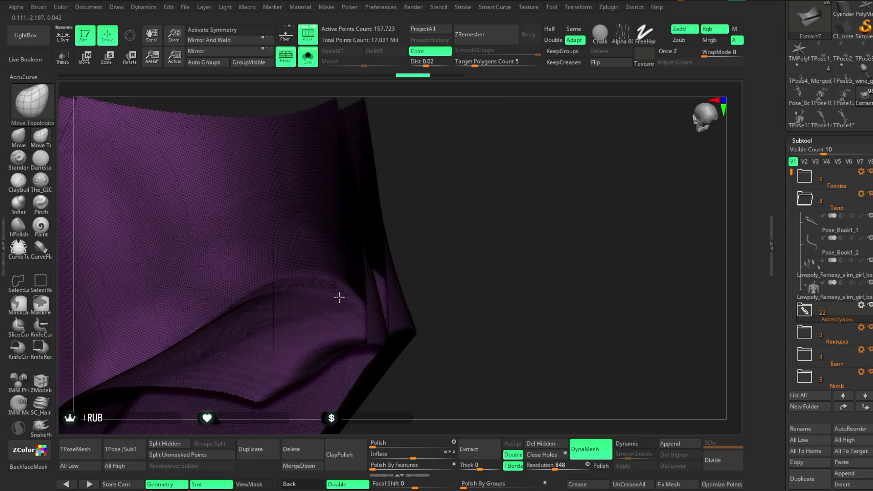
mouse_move(427, 246)
right_mouse_down("ctrl")
mouse_move(448, 171)
mouse_move(490, 180)
mouse_move(500, 164)
right_mouse_up("ctrl")
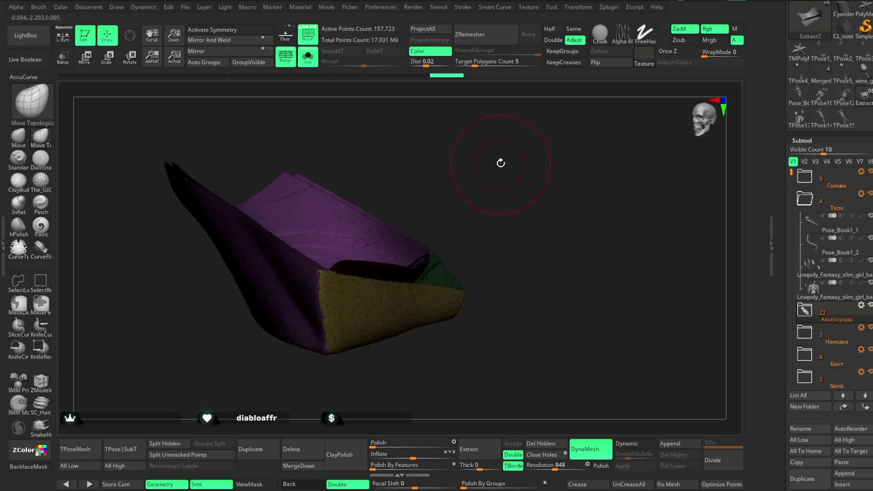
right_click(488, 159)
left_click_drag(518, 149, 503, 150)
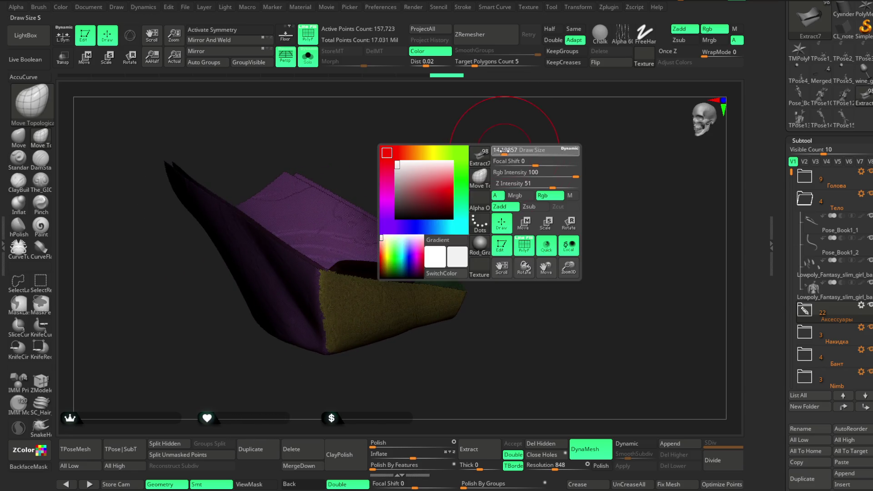
mouse_move(497, 177)
right_mouse_down("ctrl")
mouse_move(478, 191)
mouse_move(478, 203)
mouse_move(450, 205)
mouse_move(457, 184)
mouse_move(471, 211)
right_mouse_up("ctrl")
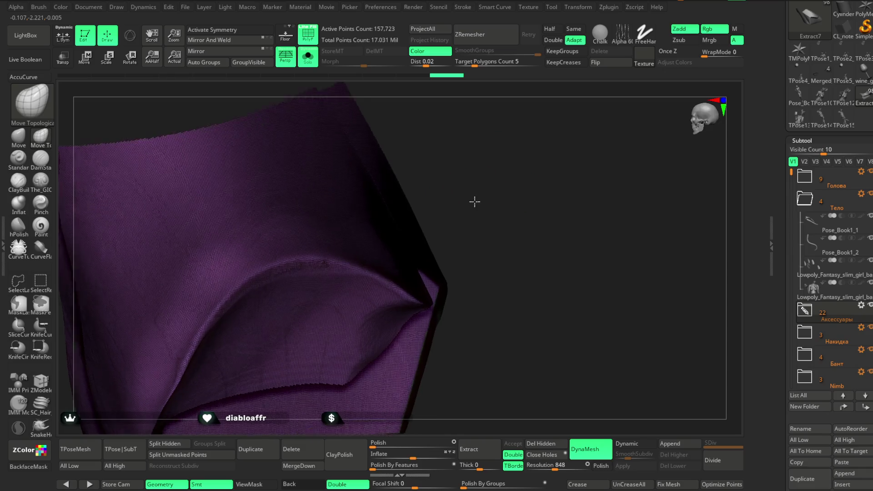
right_click(471, 218)
left_click_drag(450, 224, 457, 224)
Step: Zoom and orbit around the garment's fold and yellow band to inspect the denser mesh
right_click_drag(463, 212, 488, 153, "ctrl")
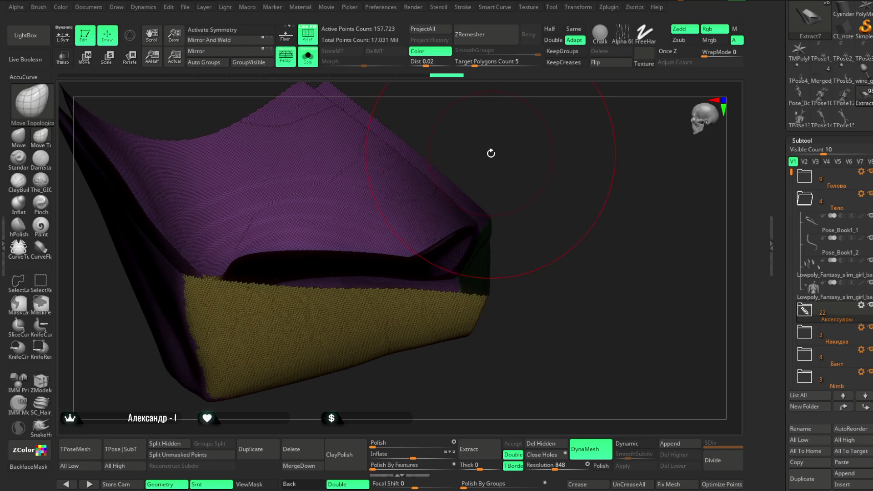
right_click_drag(487, 160, 470, 205, "ctrl")
right_click_drag(519, 150, 505, 171)
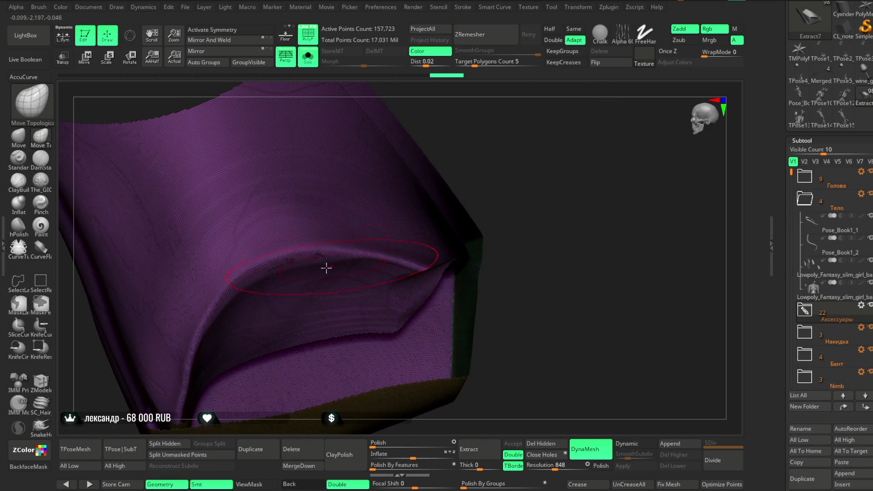
mouse_move(436, 193)
right_mouse_down()
mouse_move(525, 133)
mouse_move(477, 177)
right_mouse_up()
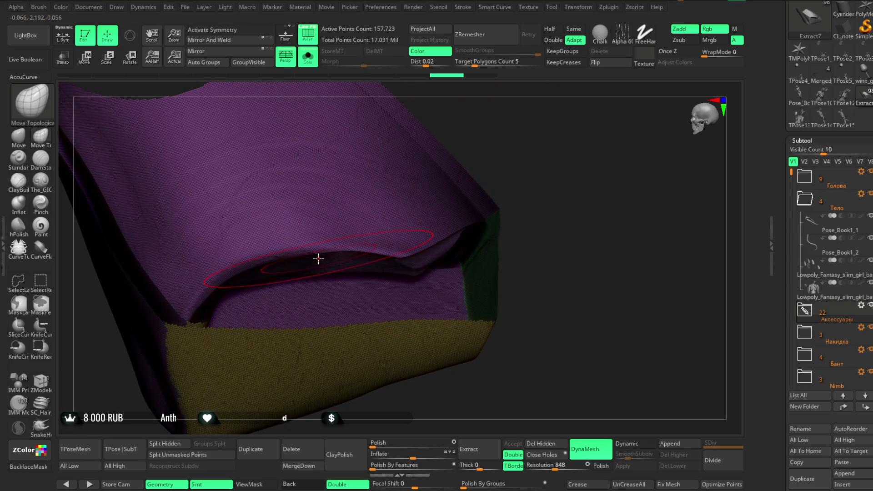
right_click_drag(519, 137, 491, 163)
right_click_drag(369, 272, 383, 259)
mouse_move(532, 136)
right_mouse_down()
mouse_move(488, 168)
mouse_move(518, 198)
mouse_move(539, 109)
mouse_move(478, 205)
right_mouse_up()
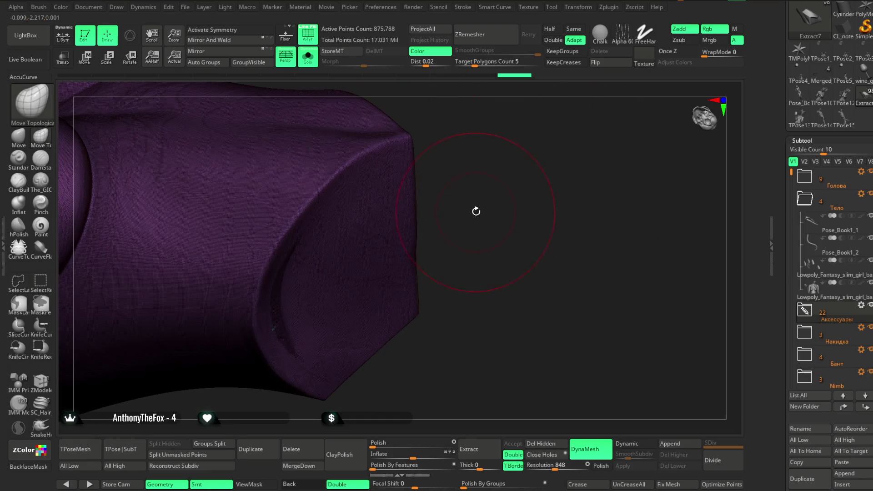
Step: Show the garment in plain grey and set ClayBuildup to draw size 5, focal shift -24
key("space")
left_click(506, 202)
key("shift+f")
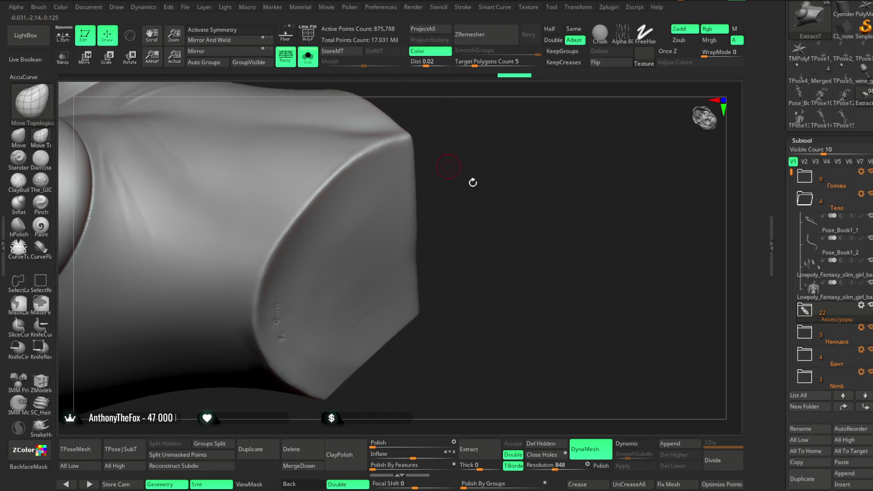
right_click_drag(514, 161, 519, 184, "ctrl")
key("b")
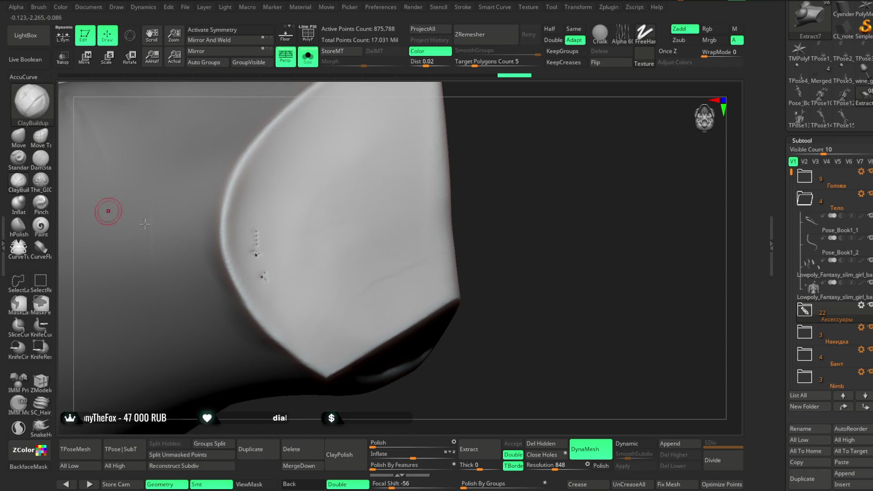
key("space")
left_click_drag(304, 255, 326, 257)
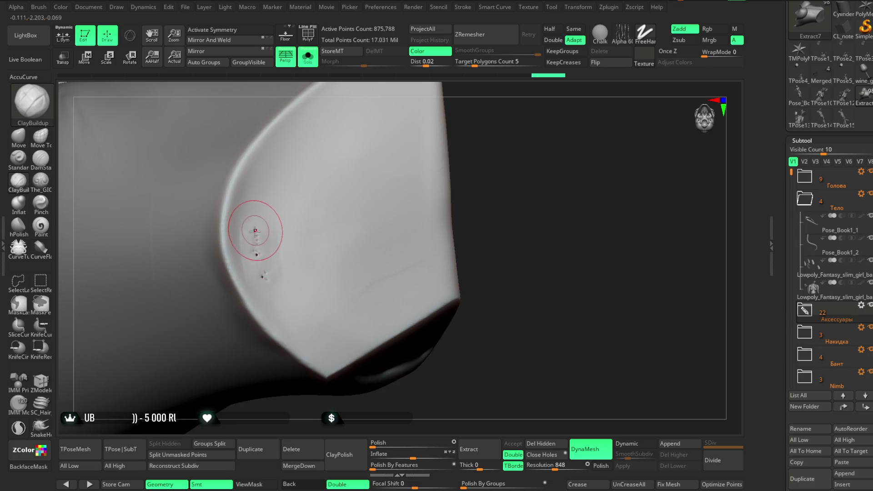
left_click_drag(546, 171, 539, 171)
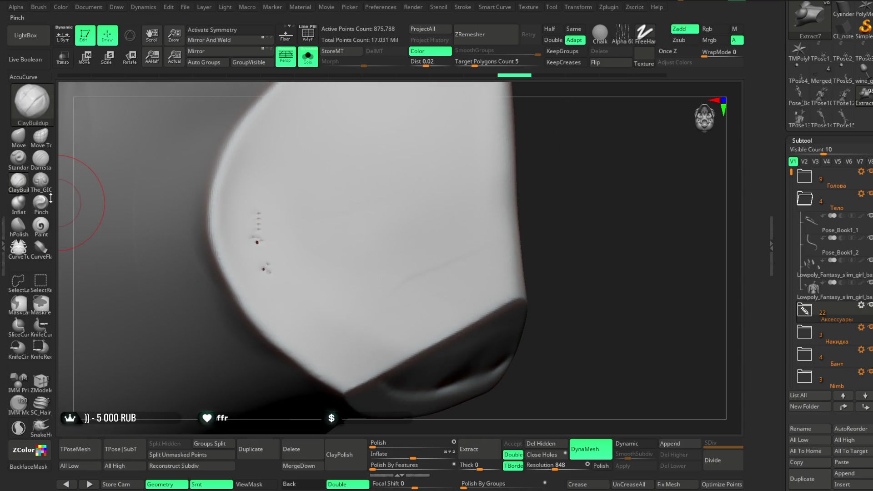
Step: Inflate the dented spot on the cut end face and smooth out its pits
left_click(19, 203)
left_click_drag(259, 238, 258, 229)
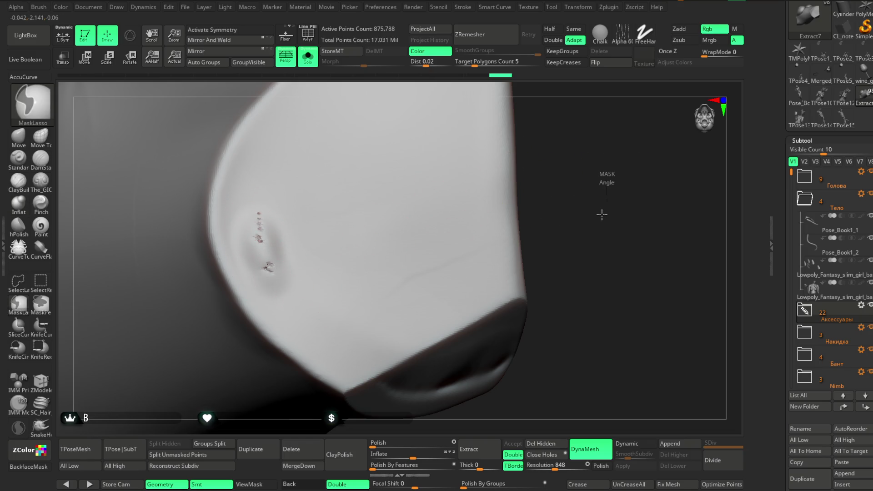
left_click_drag(600, 219, 596, 168)
left_click_drag(255, 228, 263, 249, "shift")
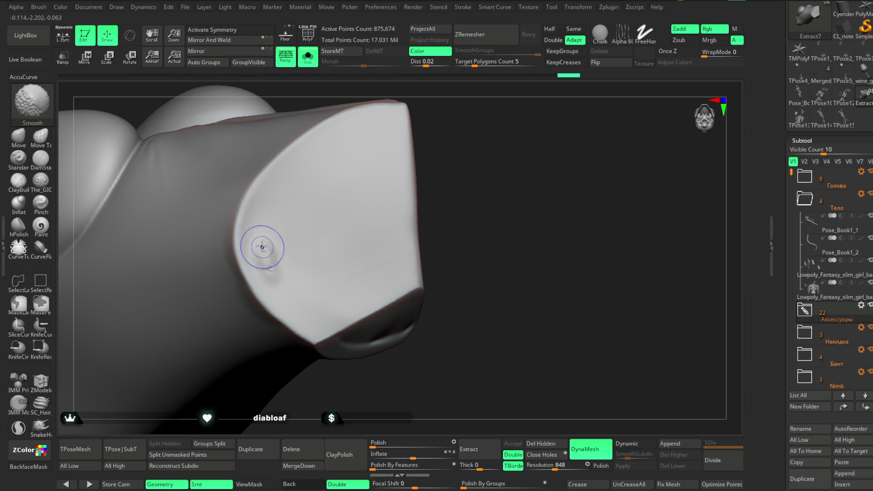
mouse_move(436, 205)
left_mouse_down()
mouse_move(423, 178)
mouse_move(451, 191)
mouse_move(449, 167)
mouse_move(458, 177)
mouse_move(450, 178)
left_mouse_up()
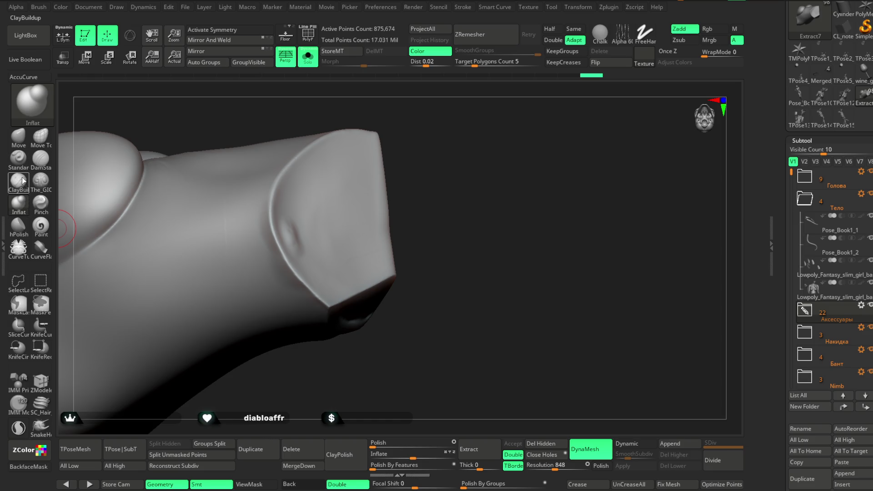
Step: Polish the end face with a larger hPolish brush to soften the bump
left_click(18, 225)
left_click_drag(424, 177, 341, 232)
key("space")
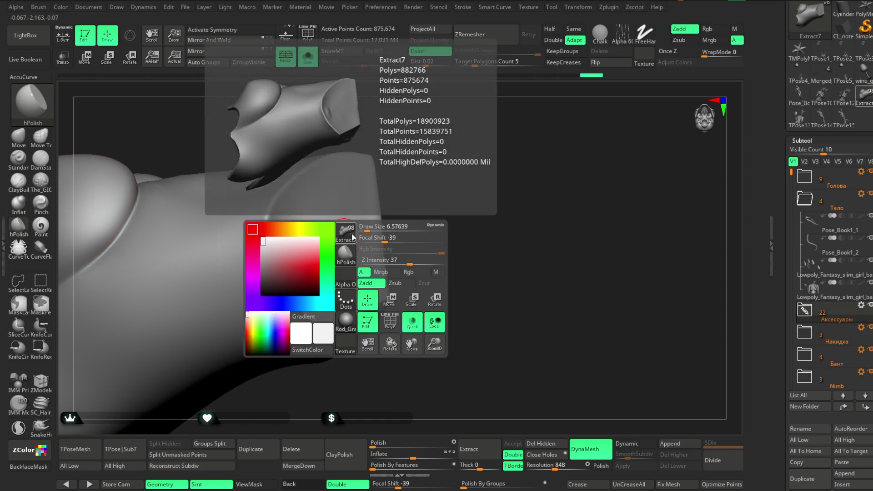
left_click_drag(365, 227, 401, 237)
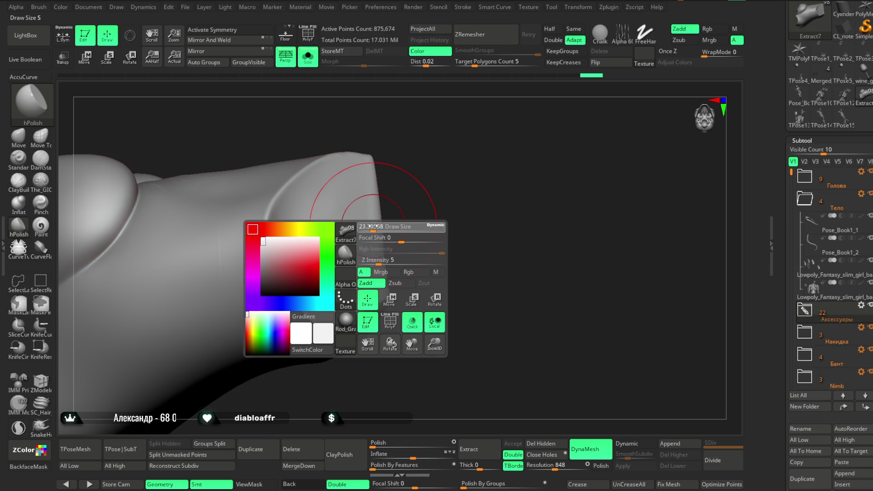
mouse_move(339, 213)
left_mouse_down()
mouse_move(320, 205)
mouse_move(302, 289)
mouse_move(293, 238)
left_mouse_up()
right_click_drag(450, 177, 450, 136, "ctrl")
key("space")
left_click_drag(450, 166, 420, 166)
Step: Inspect the garment end closely and smooth the surface near its edge
right_click_drag(383, 205, 361, 157, "ctrl")
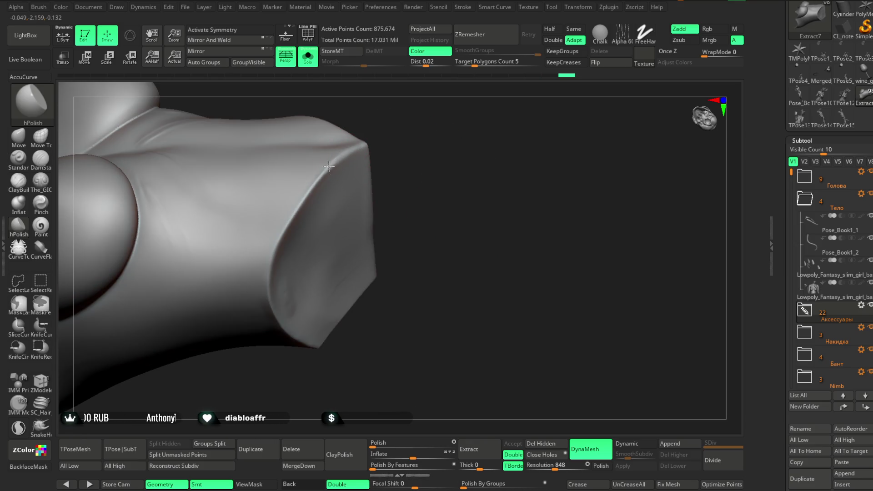
right_click_drag(409, 144, 382, 158)
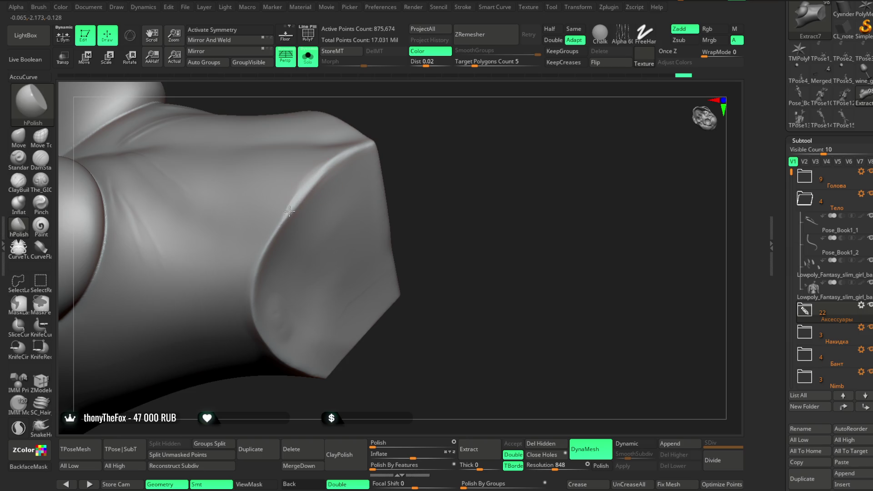
right_click_drag(397, 132, 291, 210)
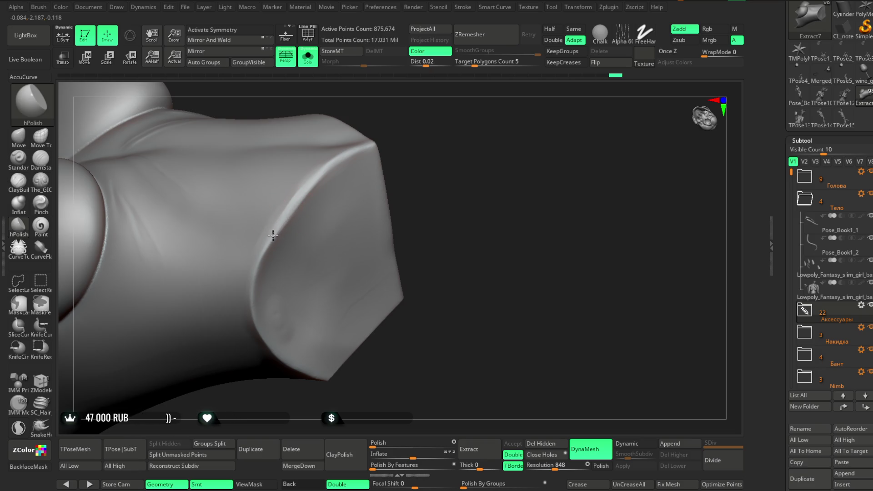
right_click_drag(276, 279, 338, 209)
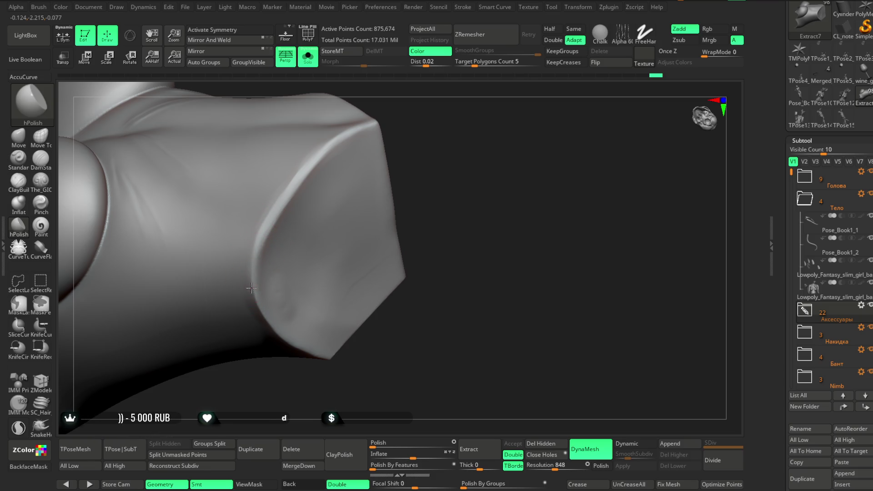
right_click(294, 164)
left_click_drag(341, 176, 304, 187, "shift")
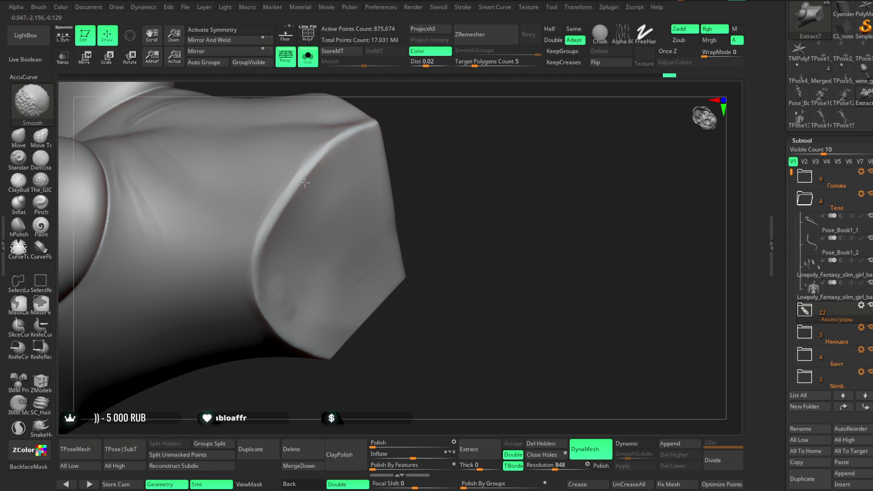
mouse_move(423, 130)
right_mouse_down()
mouse_move(464, 112)
mouse_move(440, 153)
mouse_move(442, 208)
right_mouse_up()
Step: Show the whole character and make Pose_Book1_1 the active subtool, inspecting the waist
left_click(307, 57)
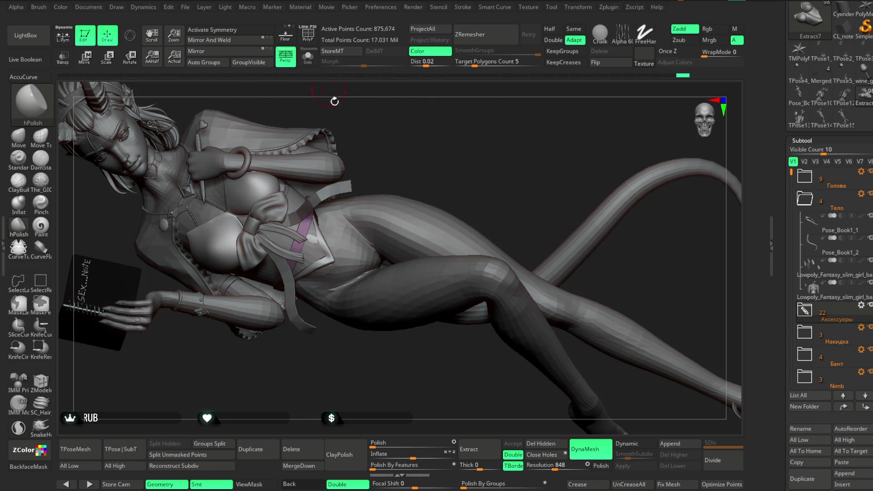
mouse_move(421, 146)
right_mouse_down("alt")
mouse_move(412, 181)
mouse_move(419, 146)
mouse_move(430, 153)
mouse_move(378, 184)
mouse_move(436, 164)
mouse_move(464, 181)
mouse_move(454, 196)
mouse_move(412, 186)
mouse_move(522, 166)
mouse_move(354, 254)
right_mouse_up("alt")
left_click(431, 202, "alt")
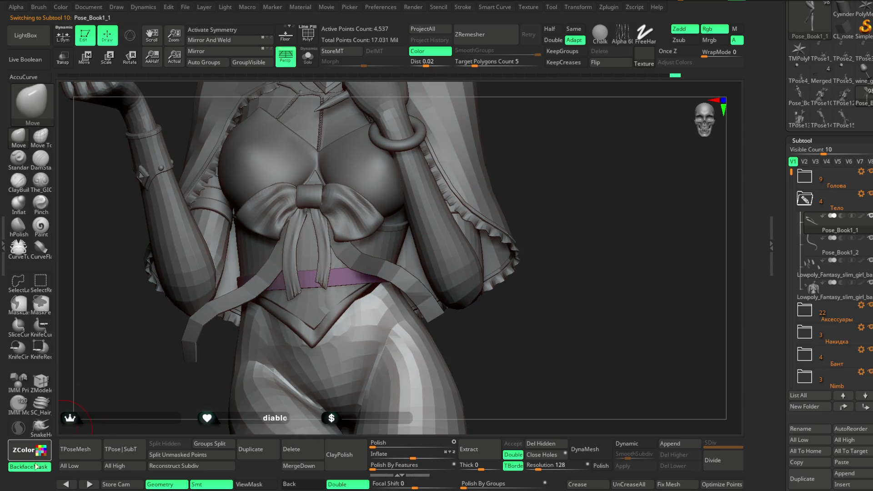
mouse_move(402, 265)
right_mouse_down("alt")
mouse_move(594, 184)
mouse_move(396, 198)
right_mouse_up("alt")
right_click(394, 269)
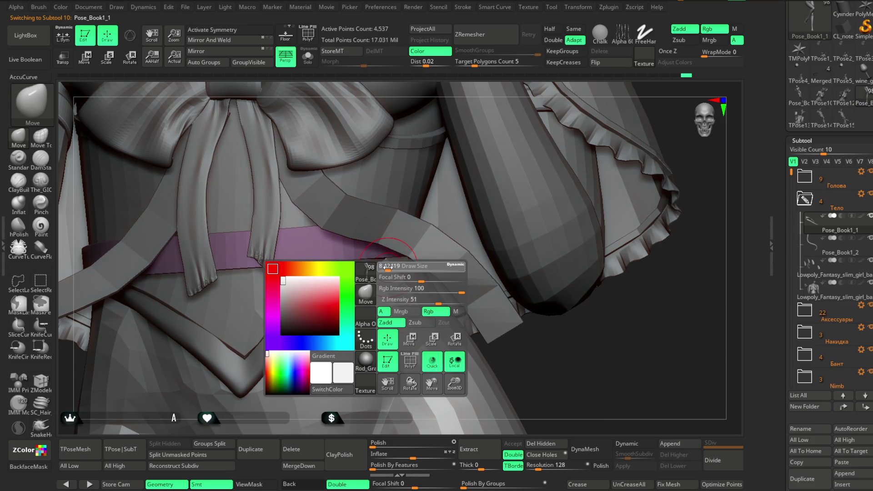
right_click_drag(491, 89, 460, 154)
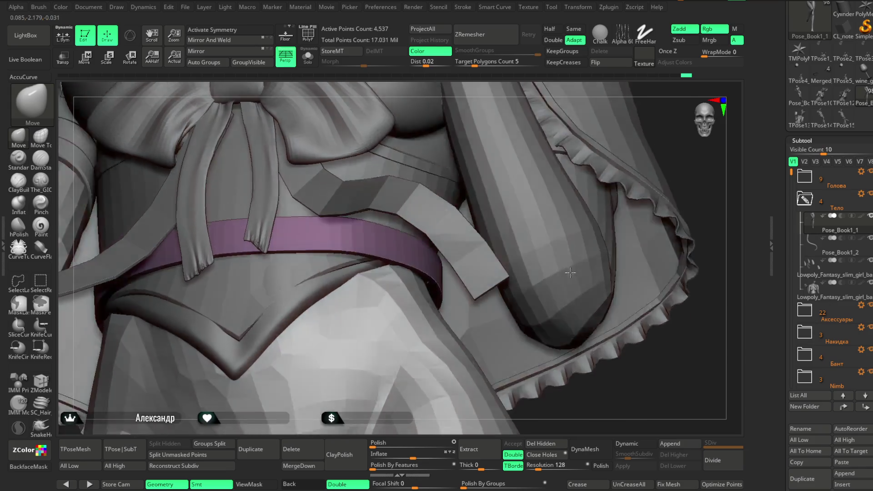
right_click_drag(374, 266, 468, 286)
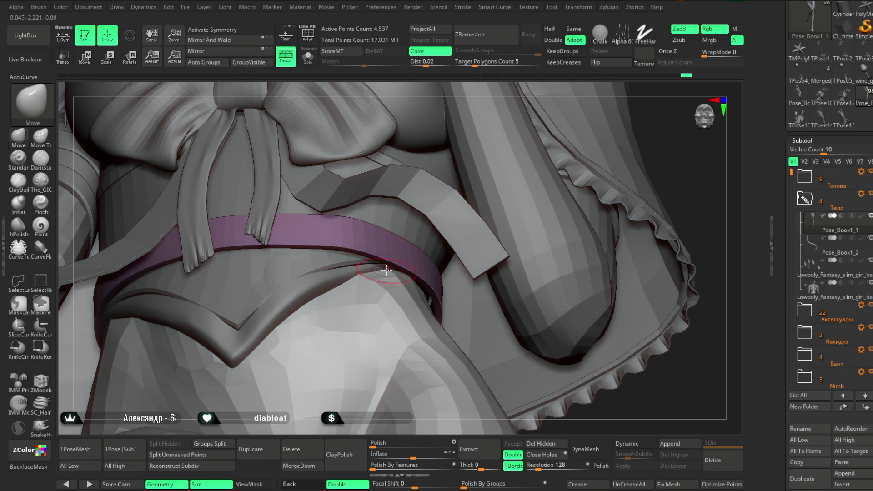
right_click_drag(699, 183, 379, 307)
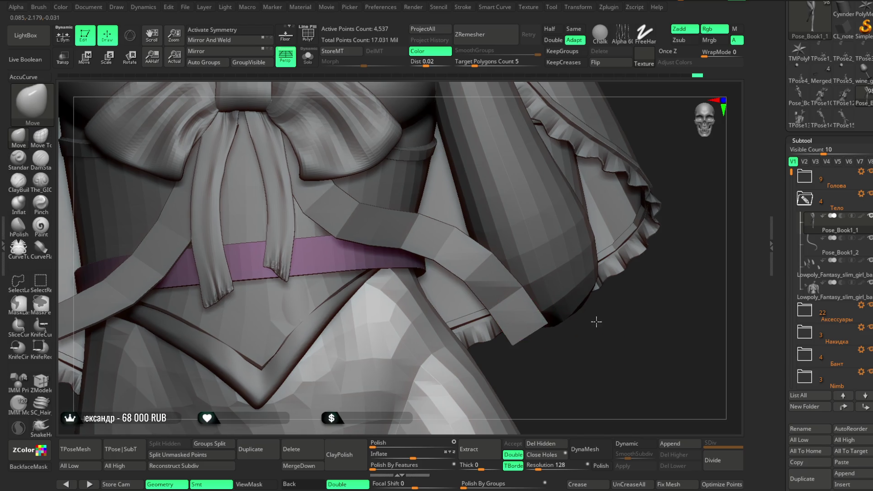
right_click_drag(376, 262, 603, 251)
Step: Smooth the hip surface and reshape it with a Move push stroke from a frontal view
right_click(428, 259)
mouse_move(450, 260)
right_mouse_down()
mouse_move(583, 250)
mouse_move(300, 249)
right_mouse_up()
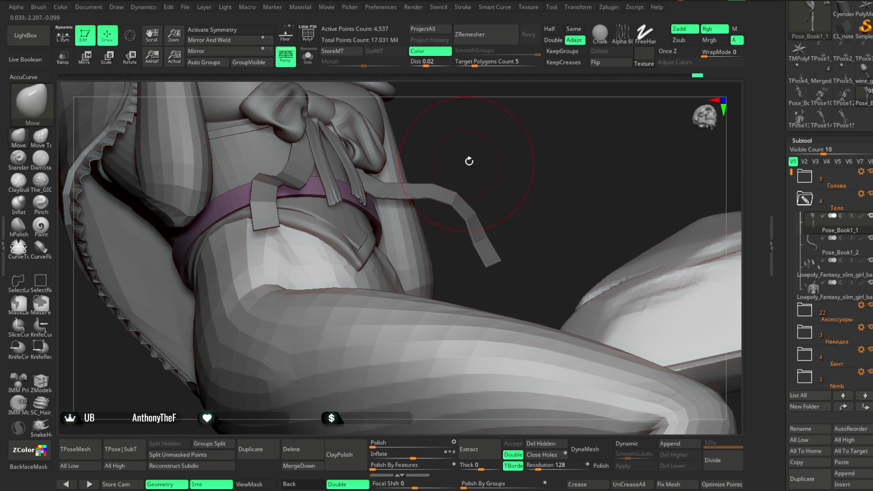
right_click_drag(468, 161, 355, 269)
mouse_move(503, 148)
right_mouse_down()
mouse_move(415, 253)
mouse_move(338, 227)
right_mouse_up()
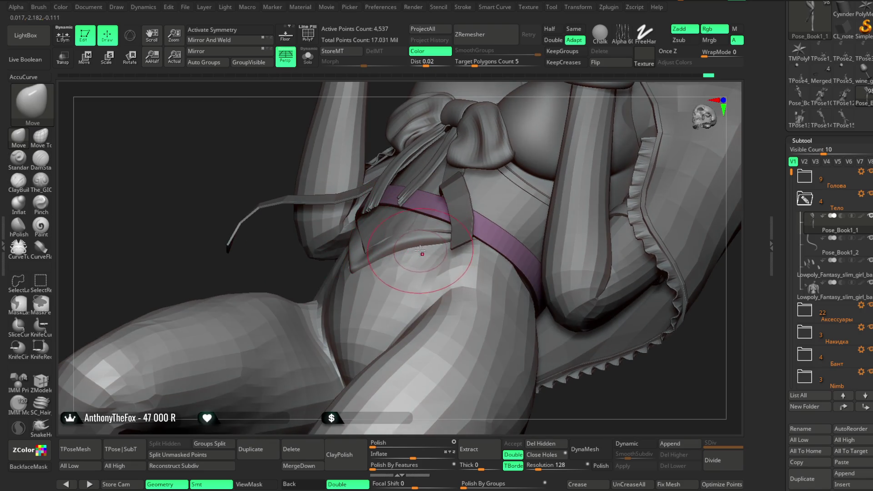
mouse_move(291, 275)
right_mouse_down()
mouse_move(301, 252)
mouse_move(586, 170)
mouse_move(399, 263)
right_mouse_up()
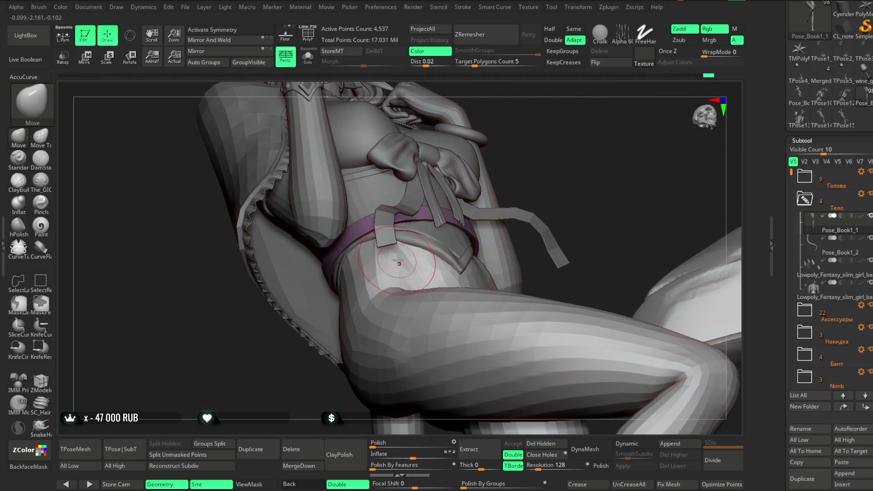
mouse_move(468, 212)
right_mouse_down()
mouse_move(408, 240)
mouse_move(552, 184)
mouse_move(401, 268)
mouse_move(372, 259)
mouse_move(381, 278)
right_mouse_up()
key("space")
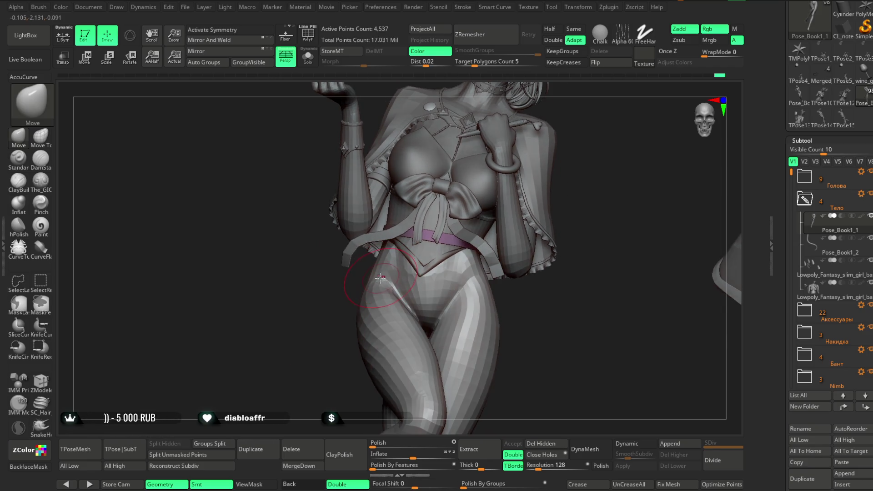
right_click_drag(477, 285, 406, 283)
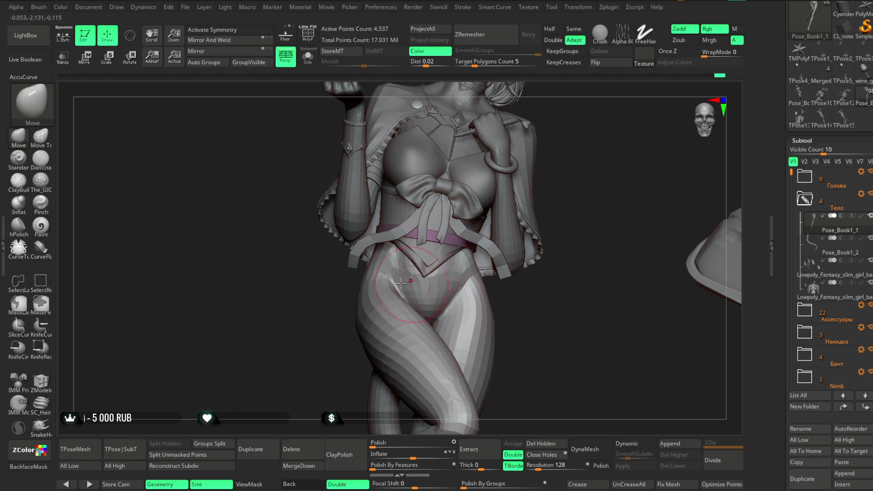
mouse_move(331, 332)
right_mouse_down()
mouse_move(388, 280)
mouse_move(414, 301)
mouse_move(478, 293)
right_mouse_up()
left_click_drag(482, 266, 498, 328)
Step: Check the hips from behind, beneath and the side, smoothing the torso lightly
right_click_drag(511, 285, 546, 203)
right_click_drag(379, 295, 478, 246)
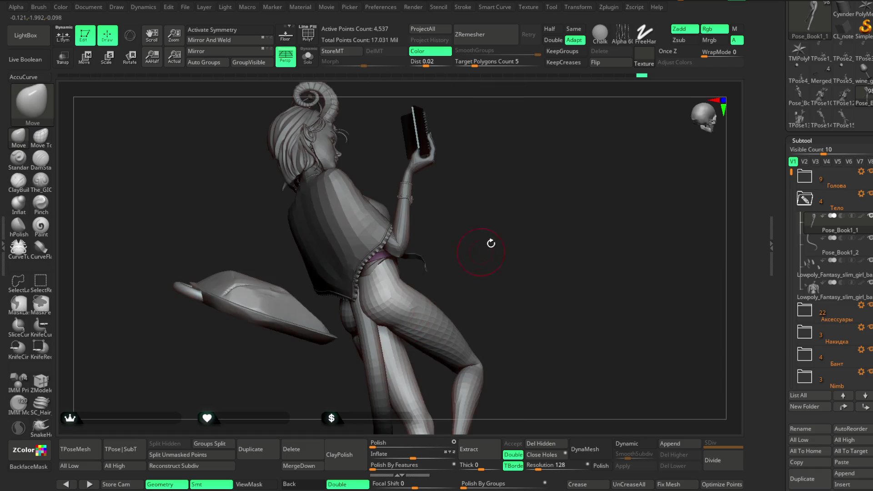
key("space")
key("space")
mouse_move(518, 216)
right_mouse_down("ctrl")
mouse_move(406, 287)
mouse_move(474, 273)
right_mouse_up("ctrl")
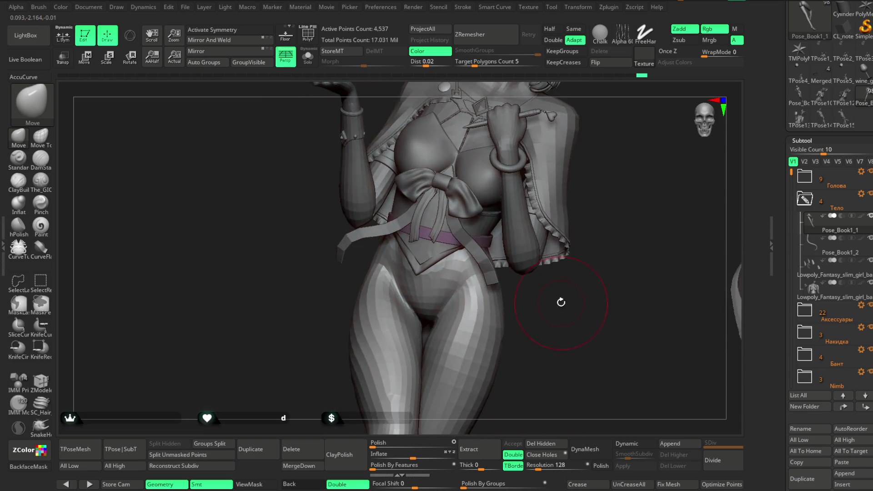
right_click_drag(518, 301, 434, 284)
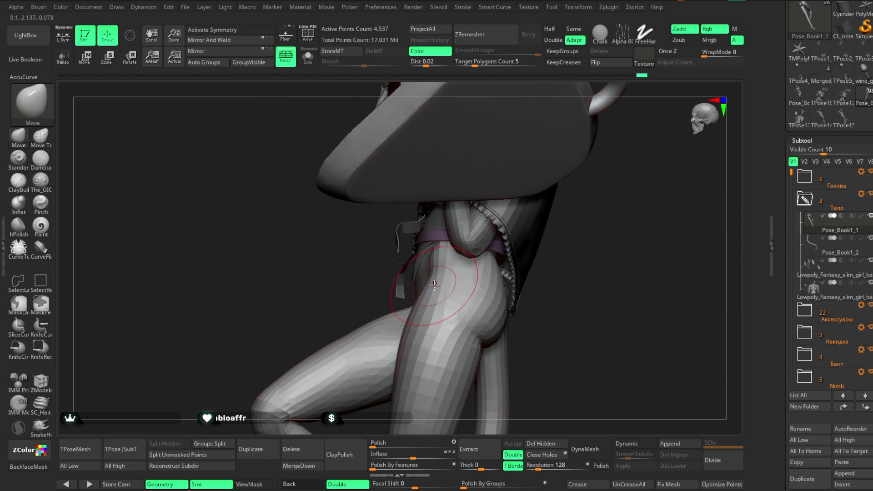
right_click_drag(491, 268, 555, 239)
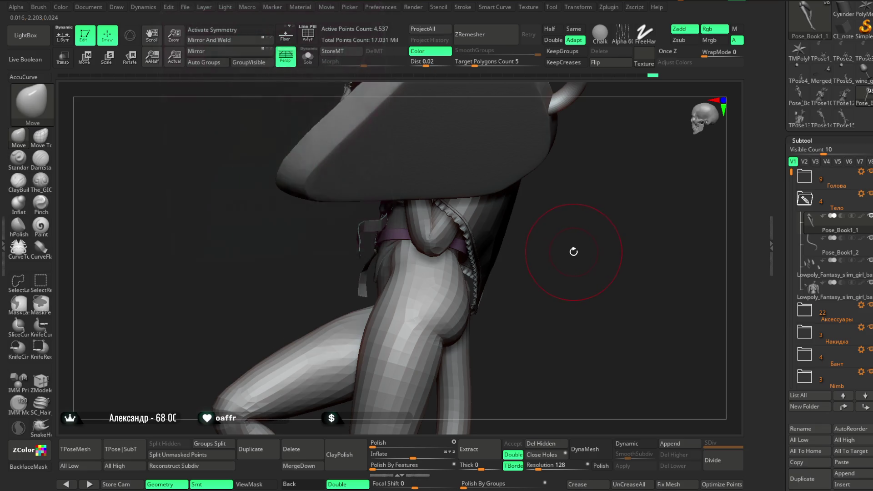
mouse_move(573, 252)
right_mouse_down()
mouse_move(519, 273)
mouse_move(513, 218)
right_mouse_up()
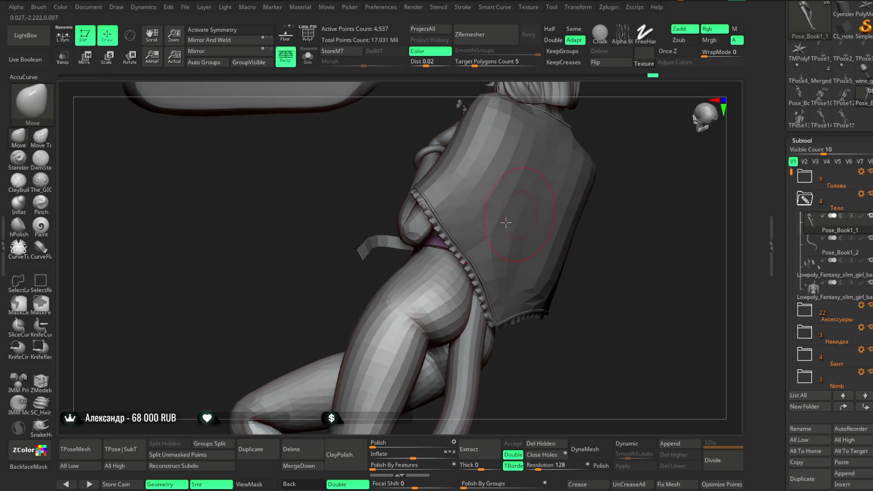
mouse_move(404, 280)
right_mouse_down()
mouse_move(400, 255)
mouse_move(539, 218)
right_mouse_up()
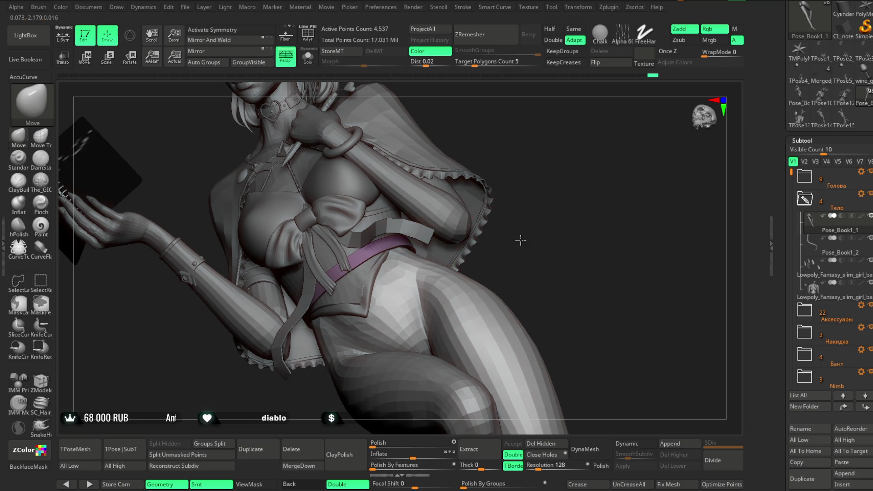
right_click_drag(523, 247, 517, 237)
key("space")
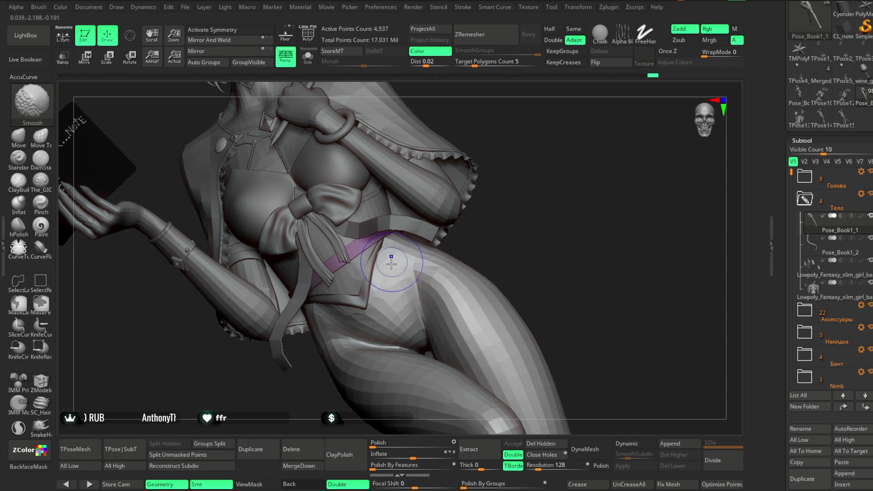
Step: Turn on Solo so the body piece shows on its own
right_click_drag(373, 300, 409, 236)
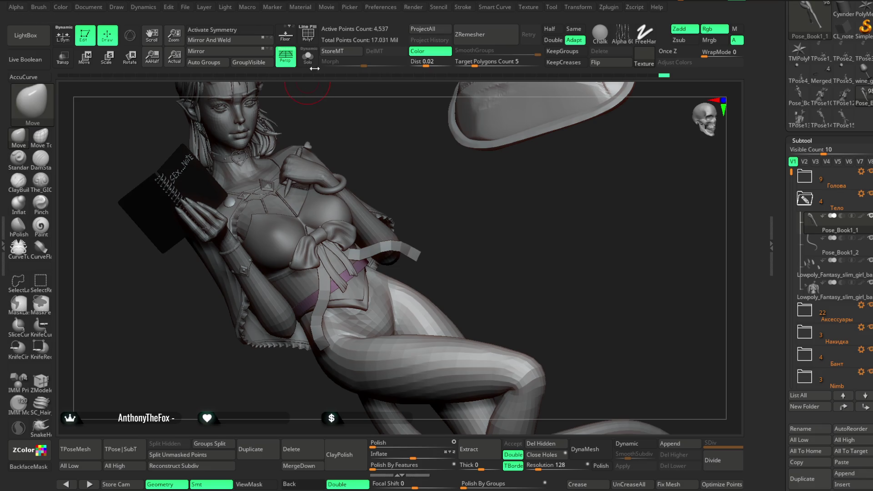
left_click(308, 60)
mouse_move(410, 157)
right_mouse_down()
mouse_move(377, 306)
mouse_move(409, 259)
mouse_move(394, 291)
right_mouse_up()
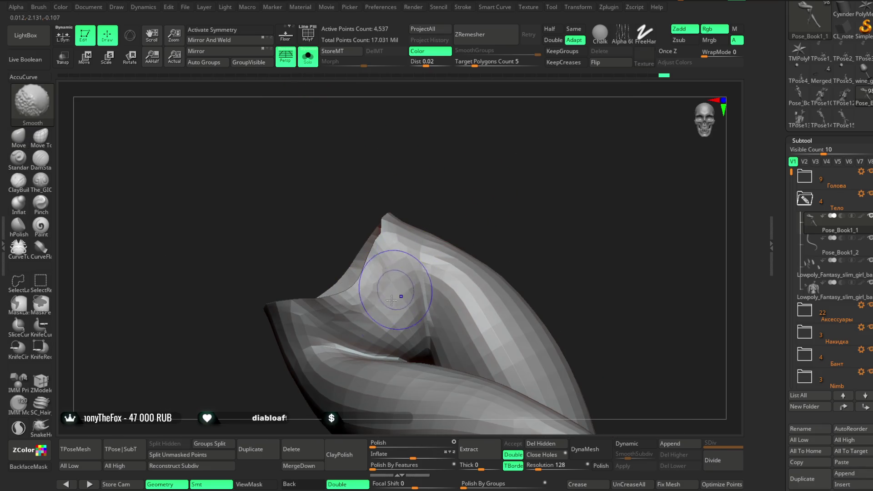
Step: Lasso-mask the panty shape across the front of the hips
right_click_drag(491, 178, 473, 205)
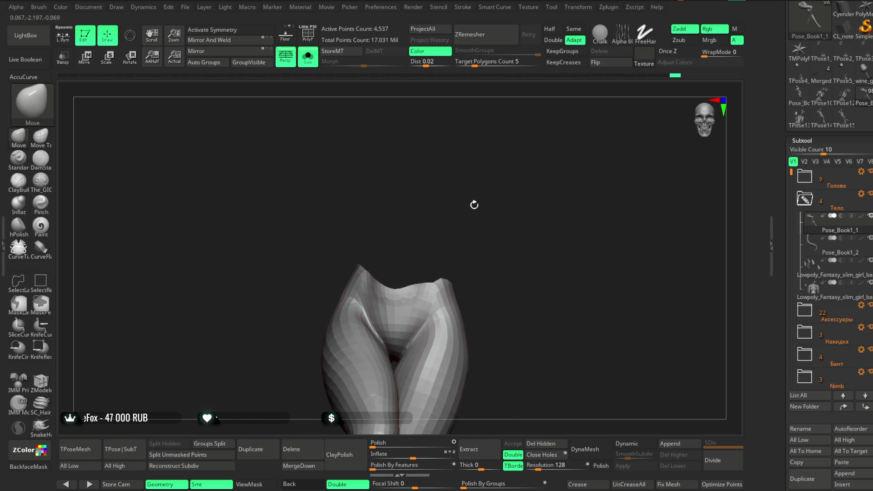
key("ctrl")
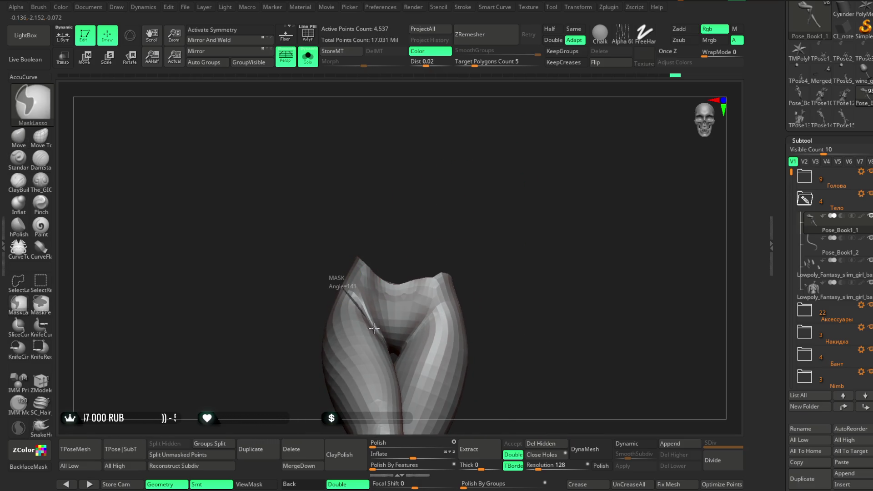
left_click_drag(387, 346, 475, 293, "ctrl")
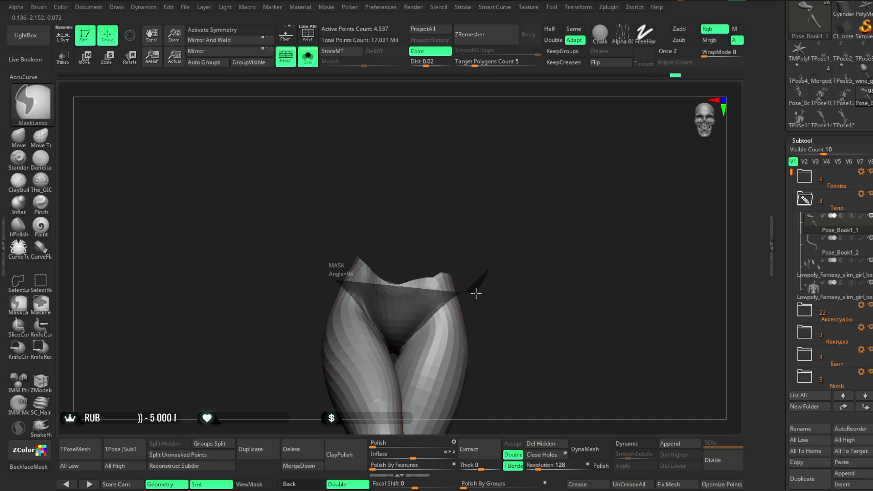
left_click_drag(391, 290, 328, 253, "ctrl")
left_click_drag(477, 225, 450, 246, "ctrl")
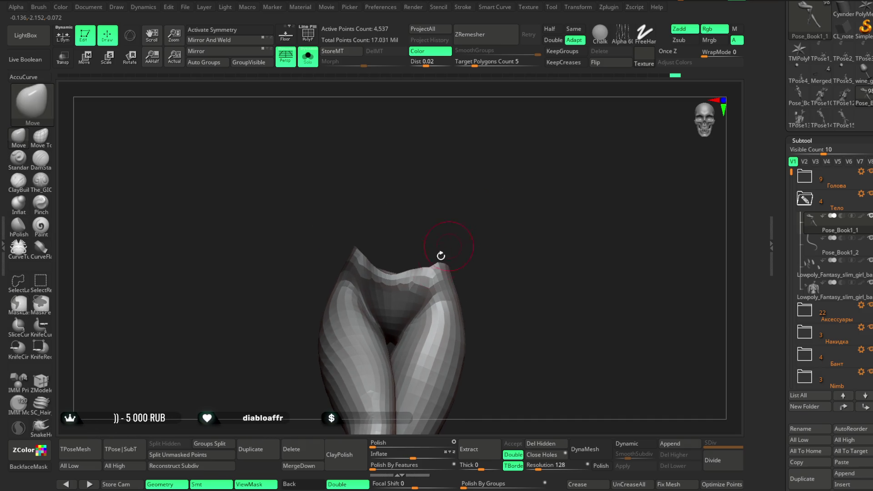
Step: Paint the mask across both buttocks from behind, resizing the mask brush
left_click_drag(473, 278, 437, 286, "ctrl")
mouse_move(491, 225)
right_mouse_down()
mouse_move(537, 209)
mouse_move(470, 214)
right_mouse_up()
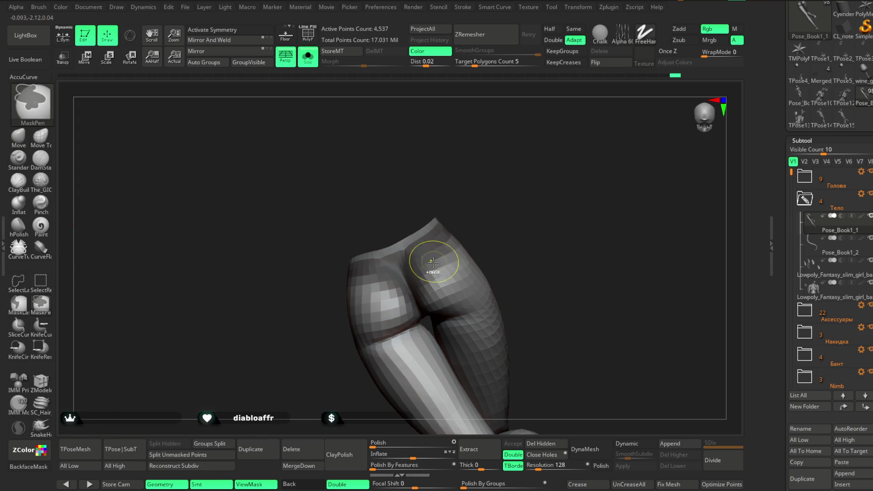
left_click_drag(363, 274, 405, 292, "ctrl")
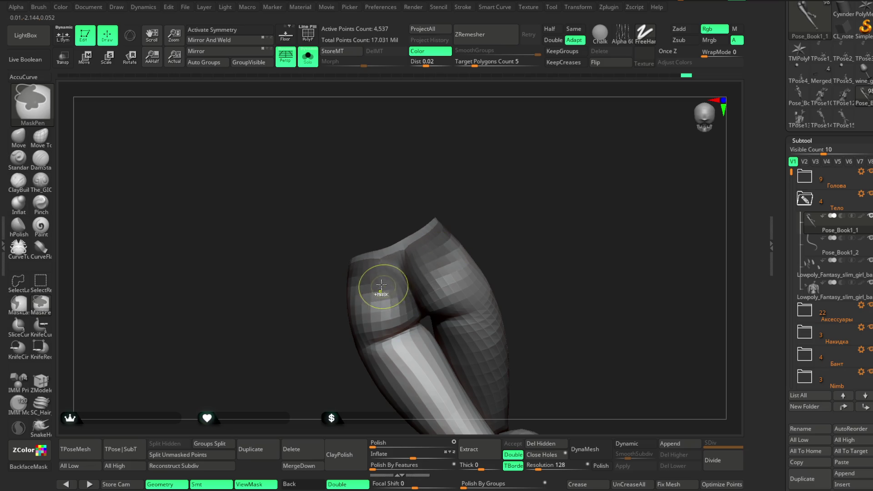
mouse_move(490, 200)
left_mouse_down()
mouse_move(419, 295)
mouse_move(429, 320)
left_mouse_up()
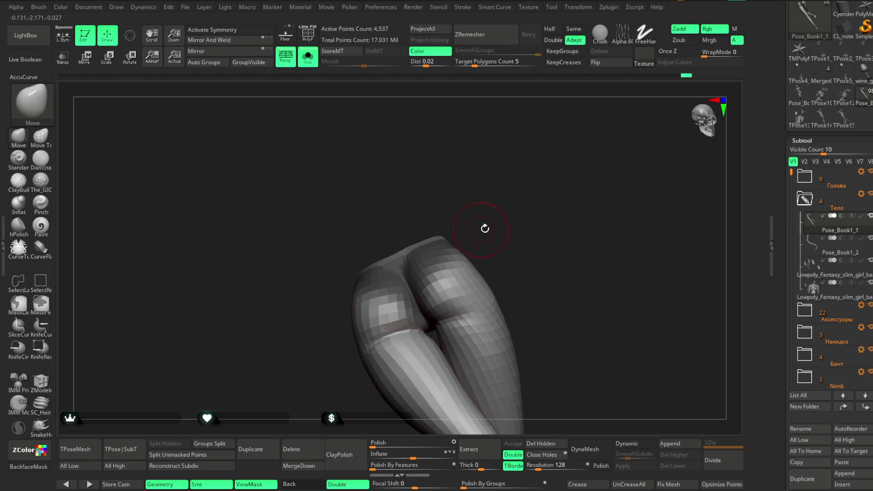
right_click_drag(470, 225, 484, 204)
key("space")
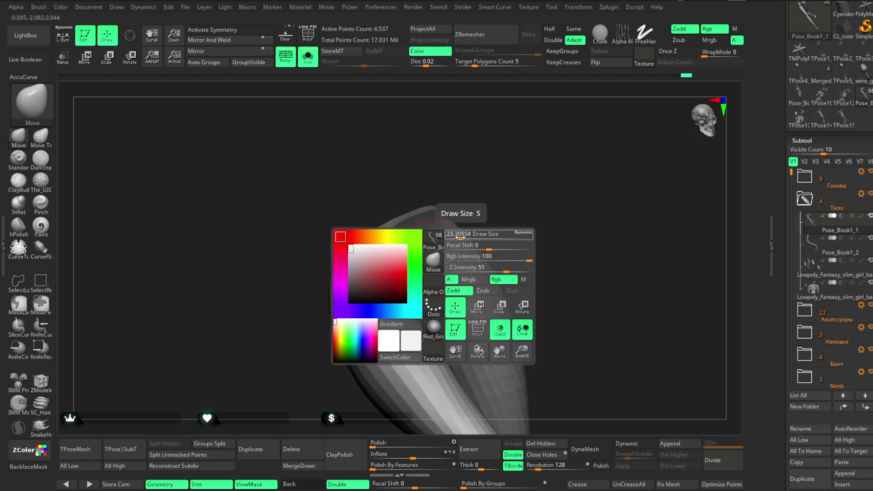
left_click_drag(477, 234, 464, 215)
key("space")
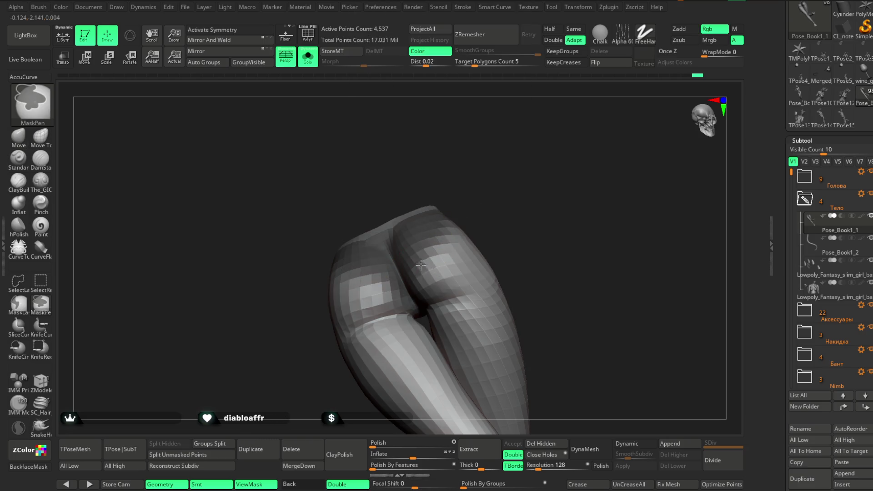
Step: Extract the masked panties area, turn Solo off and accept it as a new mesh piece
mouse_move(518, 198)
left_mouse_down()
mouse_move(477, 204)
mouse_move(450, 225)
left_mouse_up()
mouse_move(491, 196)
right_mouse_down()
mouse_move(478, 219)
mouse_move(518, 205)
mouse_move(515, 197)
right_mouse_up()
left_click(477, 219)
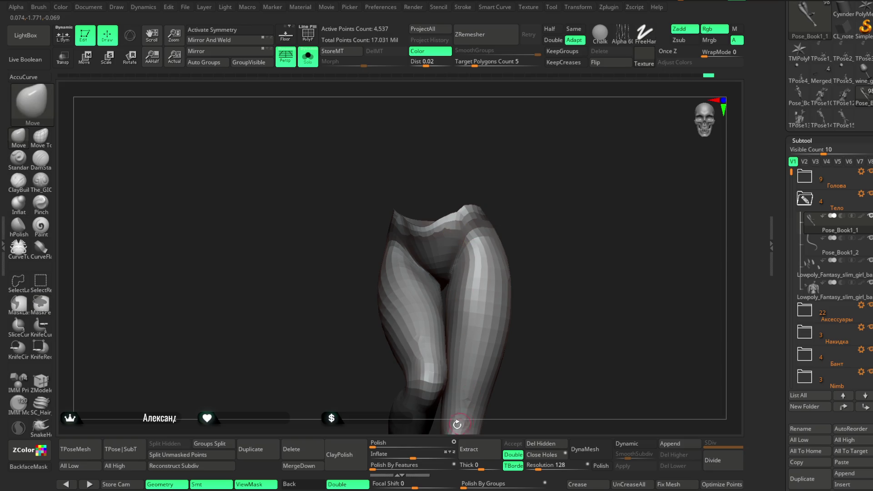
left_click(442, 450)
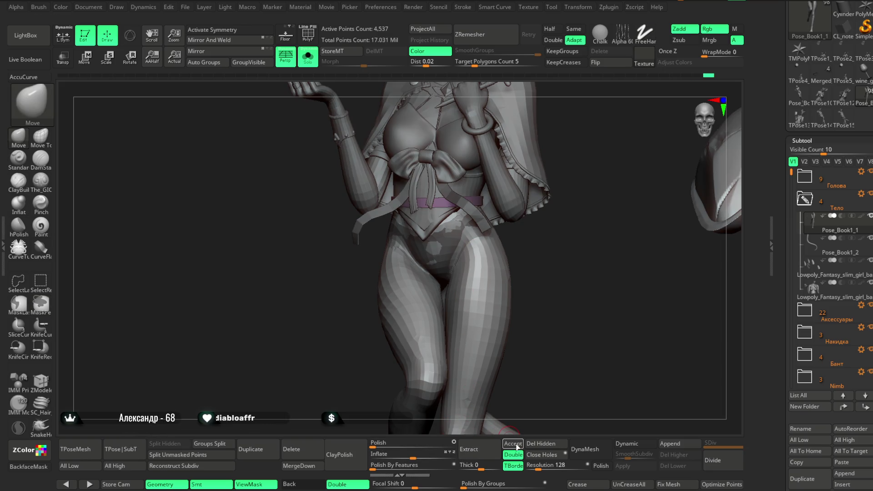
left_click(513, 443)
Step: Show polyframe on the panties and hide the red leg group, keeping only the blue polygroup
mouse_move(566, 253)
right_mouse_down()
mouse_move(573, 259)
mouse_move(471, 168)
right_mouse_up()
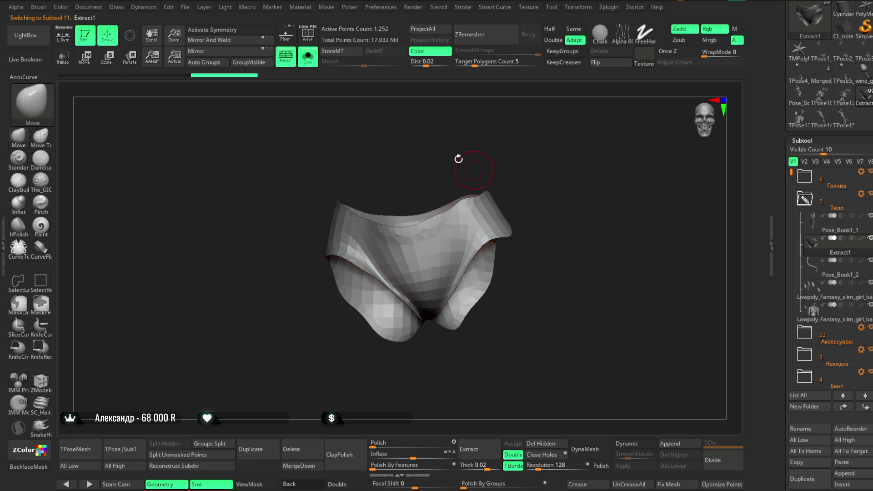
left_click(309, 34)
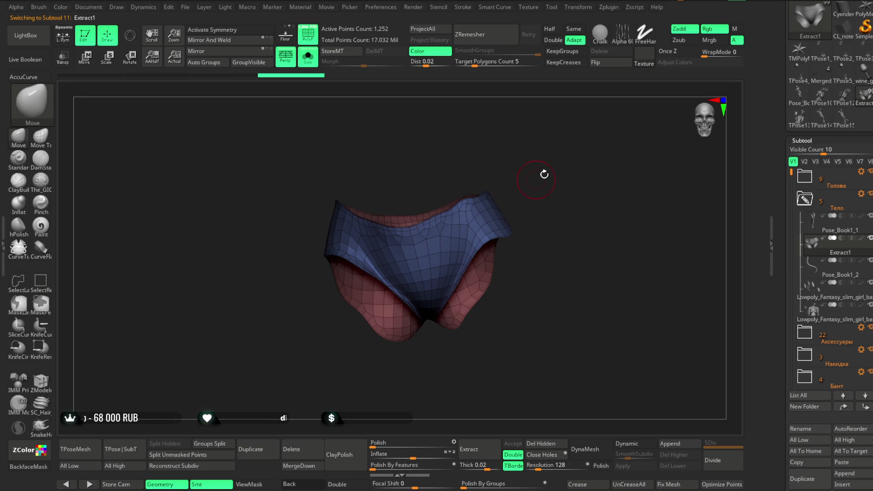
right_click_drag(545, 172, 554, 167)
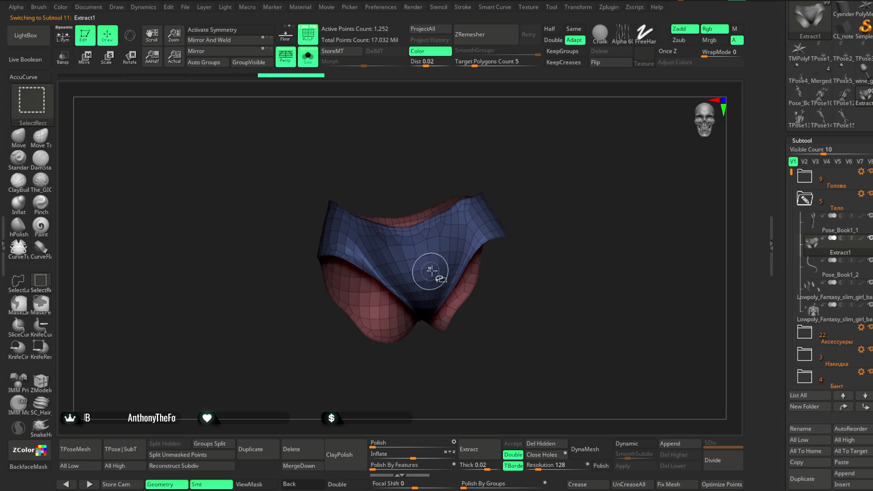
left_click(467, 279, "ctrl+shift")
left_click_drag(545, 178, 539, 188, "ctrl+shift")
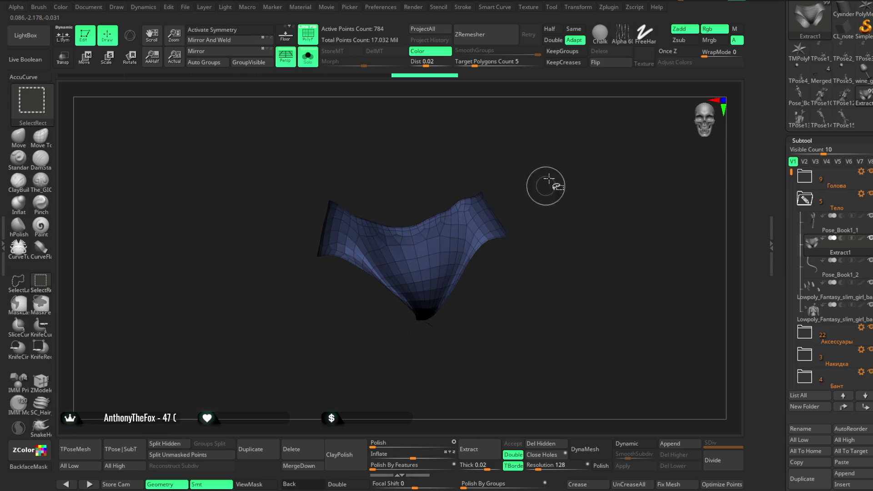
right_click_drag(555, 326, 519, 274)
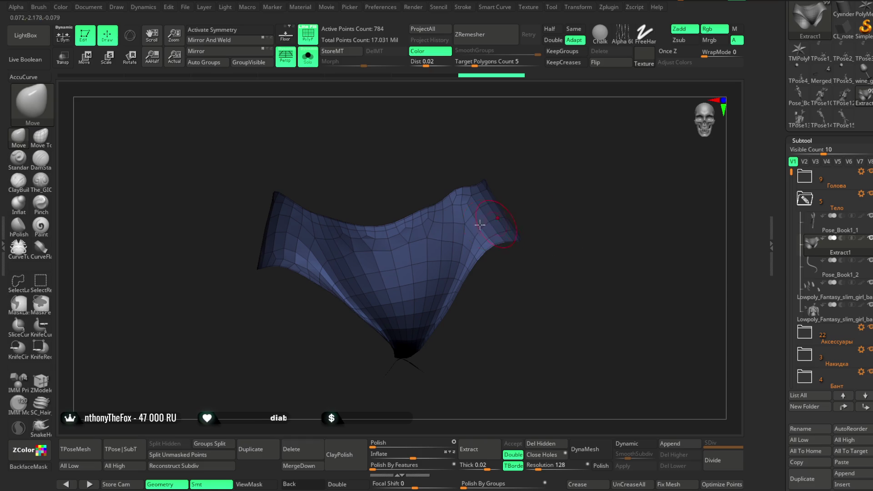
mouse_move(556, 185)
right_mouse_down()
mouse_move(541, 152)
mouse_move(553, 153)
mouse_move(560, 136)
mouse_move(522, 205)
mouse_move(526, 228)
mouse_move(491, 261)
mouse_move(528, 225)
mouse_move(392, 250)
mouse_move(522, 181)
right_mouse_up()
Step: Make the garment double-sided, inspect it from several sides and choose SelectLasso
left_click(353, 484)
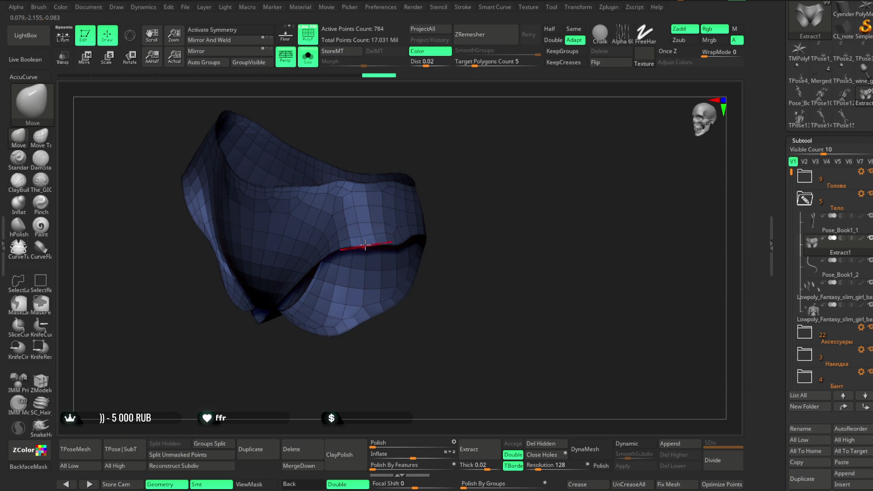
right_click_drag(441, 206, 398, 236)
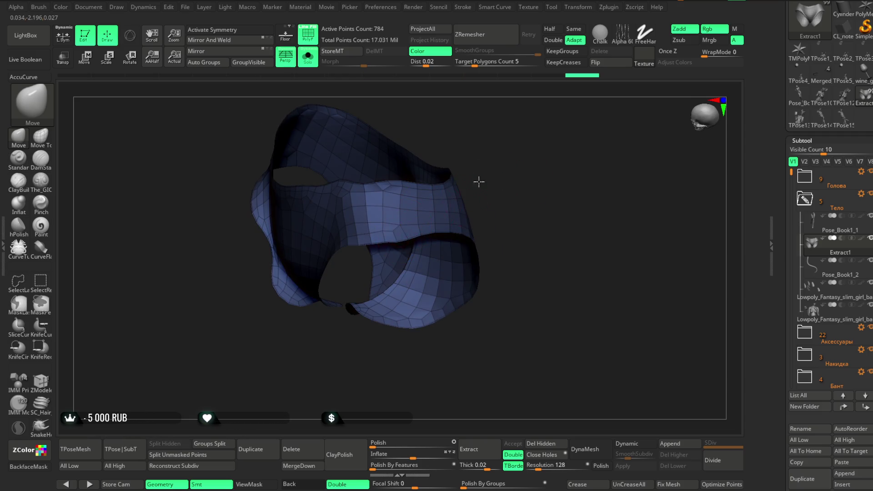
right_click_drag(480, 180, 436, 218)
right_click(437, 219)
left_click(560, 130)
mouse_move(559, 129)
right_mouse_down()
mouse_move(442, 229)
mouse_move(542, 183)
mouse_move(532, 136)
mouse_move(522, 174)
mouse_move(540, 178)
mouse_move(525, 176)
right_mouse_up()
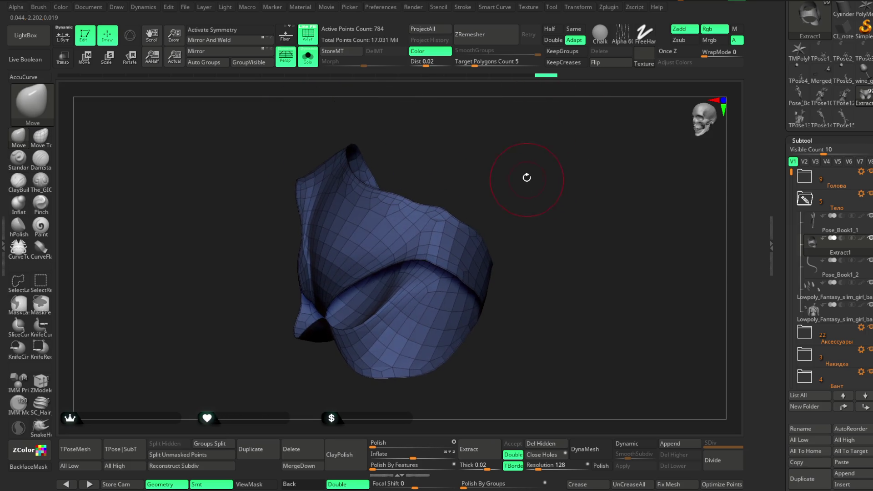
right_click_drag(342, 121, 316, 136)
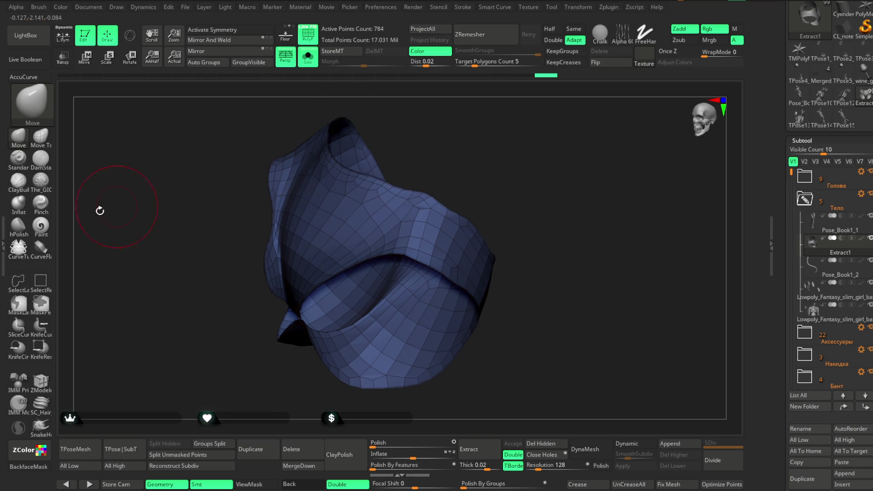
left_click(25, 285)
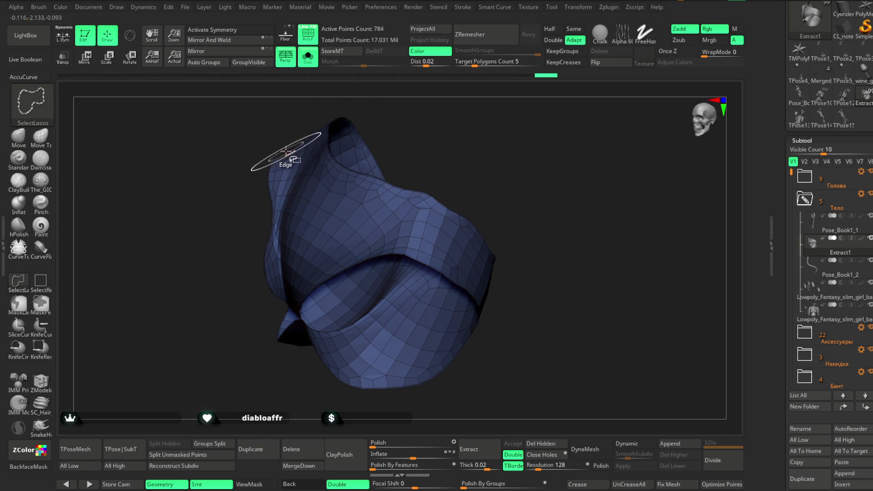
Step: Hide the thin edge strip of the garment, undoing an accidental over-hide, leaving 718 points
left_click_drag(290, 155, 281, 186, "ctrl+shift")
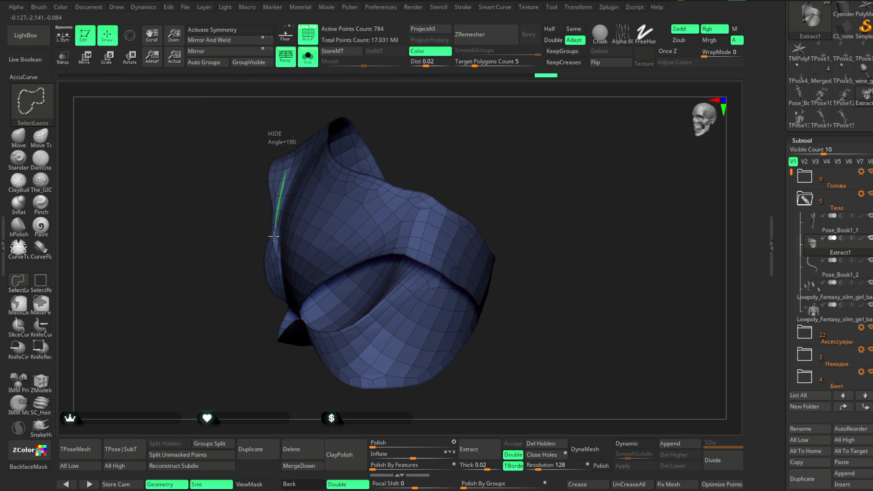
left_click_drag(276, 277, 267, 314, "ctrl+shift")
right_click_drag(211, 225, 287, 204)
right_click_drag(607, 147, 560, 189)
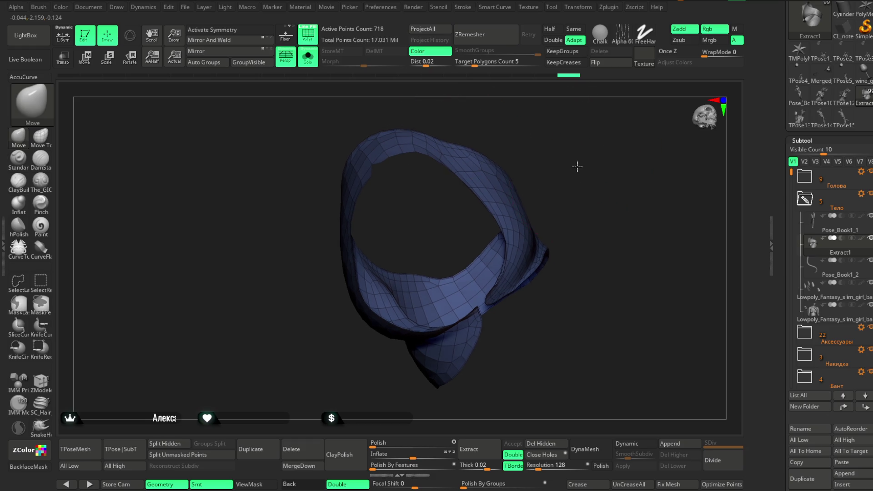
left_click_drag(559, 190, 573, 205, "ctrl+shift")
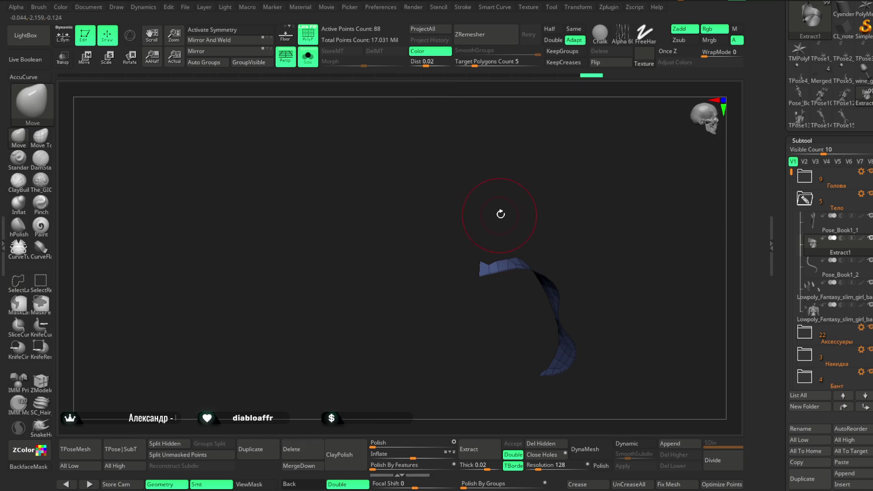
key("ctrl+z")
mouse_move(529, 174)
right_mouse_down()
mouse_move(544, 155)
mouse_move(561, 162)
right_mouse_up()
right_click(560, 161)
right_click_drag(560, 162, 520, 364)
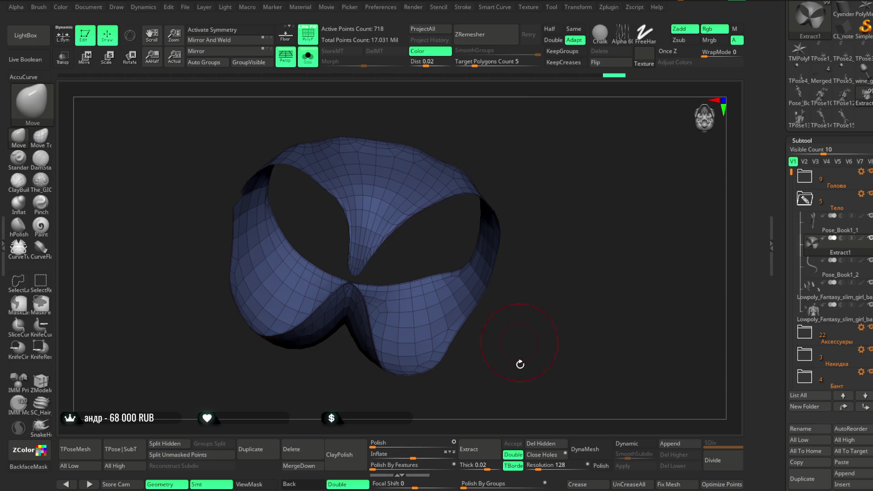
Step: Delete the hidden strip and ZRemesh the garment twice down to a clean 546-point quad mesh
left_click(541, 444)
left_click(485, 35)
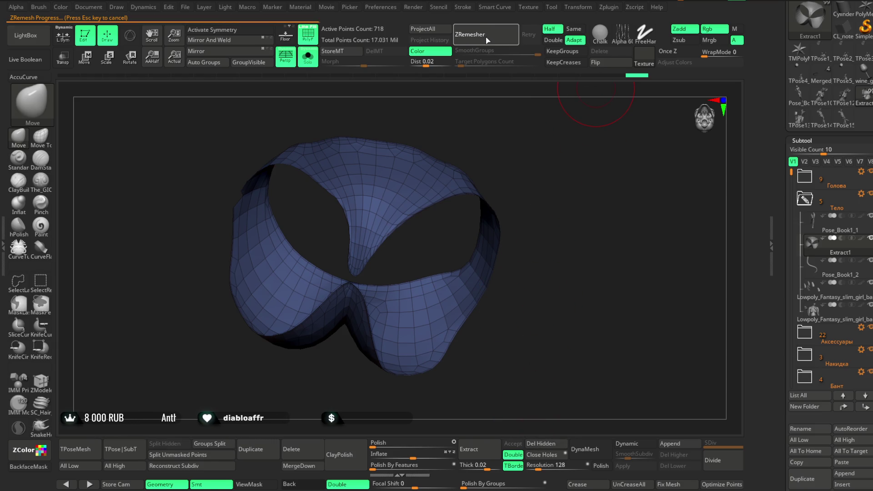
key("ctrl+z")
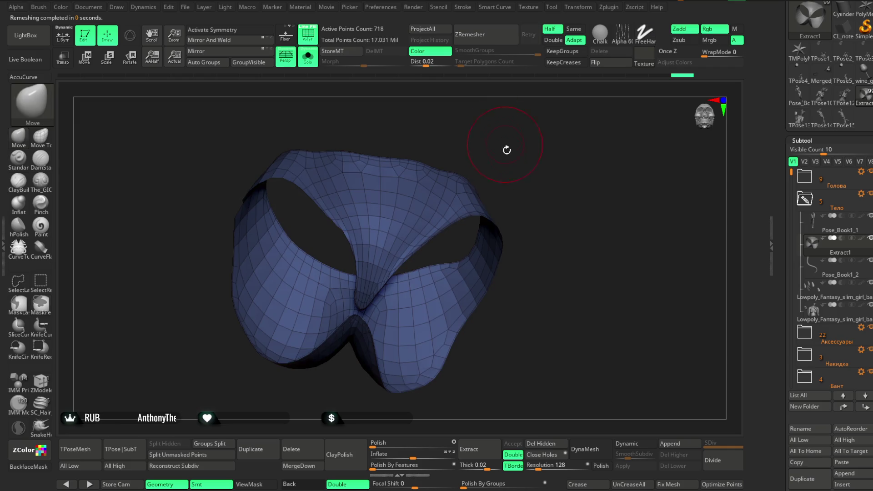
left_click(541, 443)
left_click(566, 334)
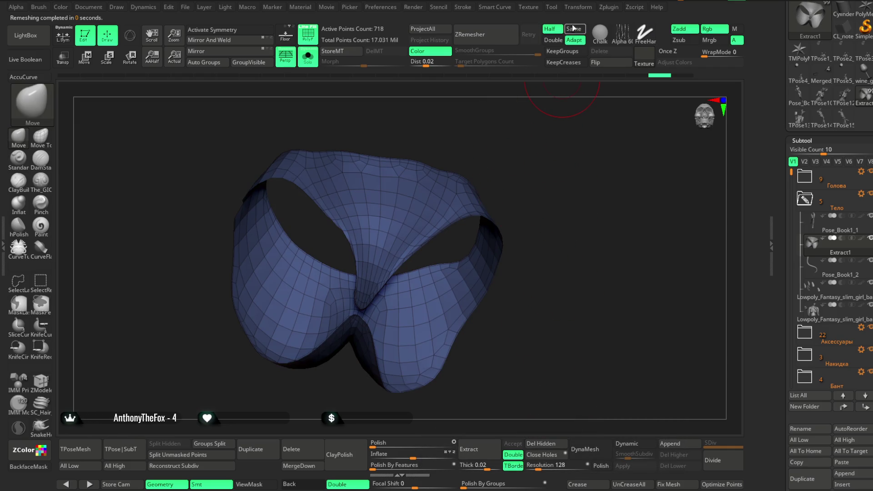
left_click(500, 36)
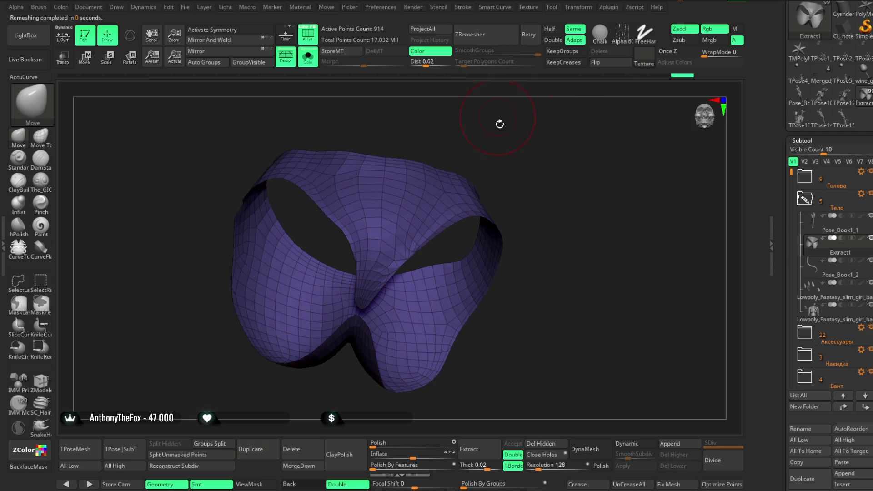
left_click_drag(498, 116, 516, 148)
left_click(470, 34)
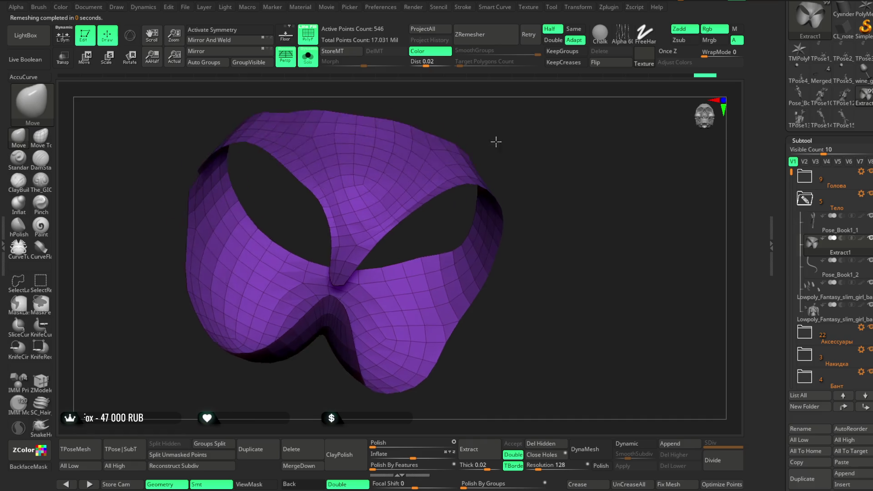
Step: Zoom close on the gap and reduce the brush draw size to about 5
right_click_drag(489, 110, 409, 205, "ctrl")
key("space")
left_click_drag(418, 208, 406, 208)
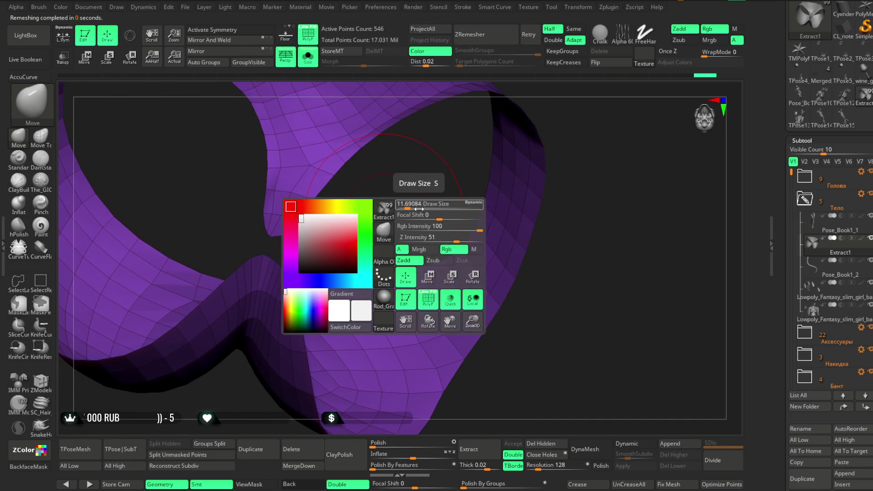
right_click_drag(350, 210, 308, 226, "alt")
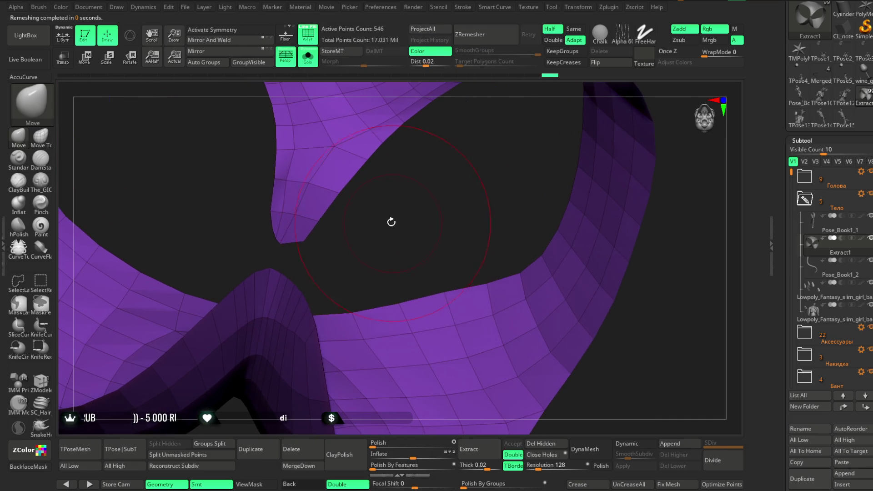
key("space")
left_click_drag(410, 213, 402, 213)
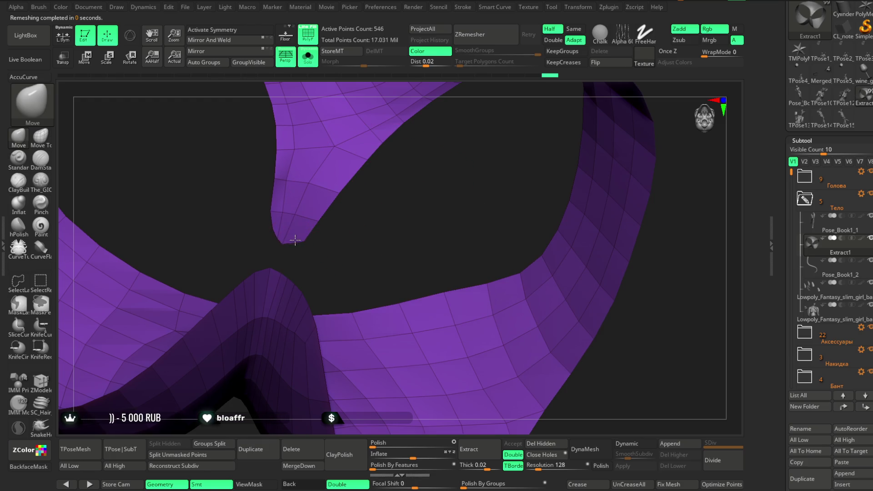
Step: Switch to ZModeler and choose the Edge > Bridge (two edges) action
right_click_drag(320, 237, 341, 253, "alt")
key("space")
left_click_drag(406, 220, 371, 221)
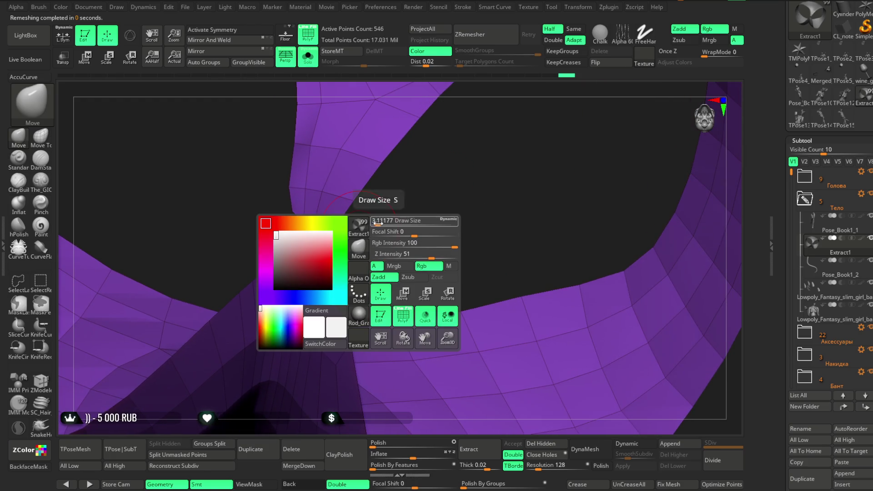
key("b")
key("z")
key("m")
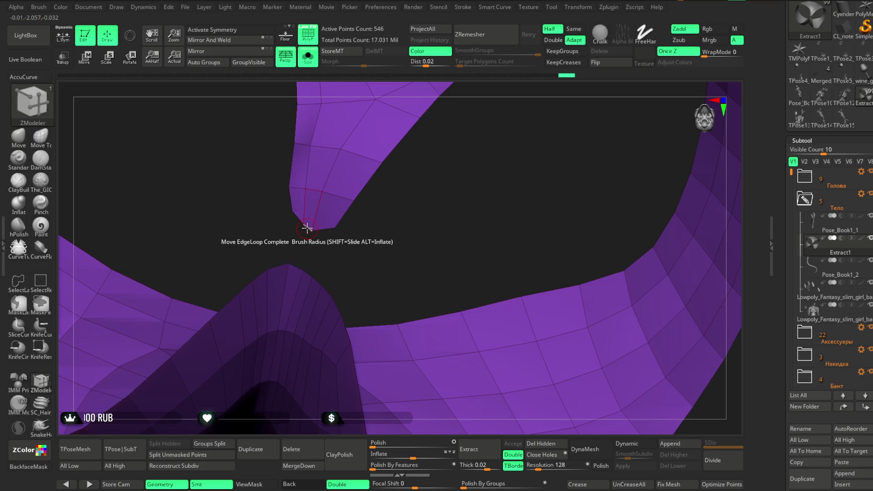
key("space")
left_click(167, 260)
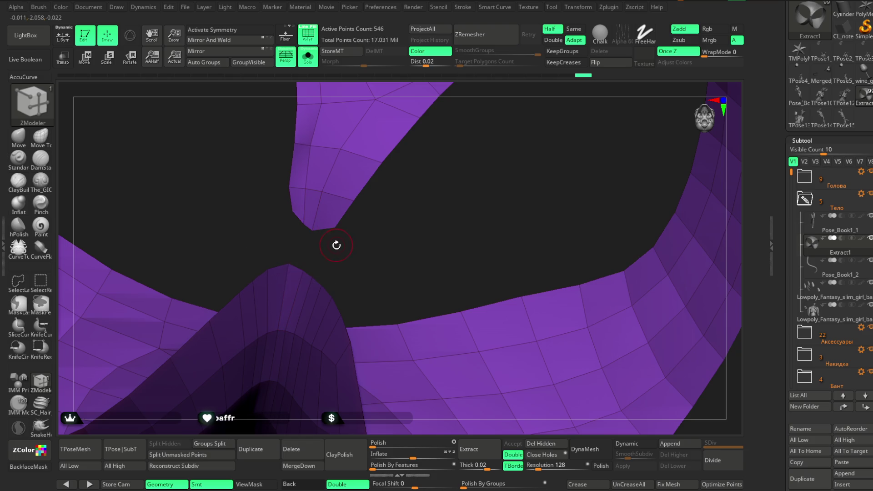
key("space")
left_click(205, 271)
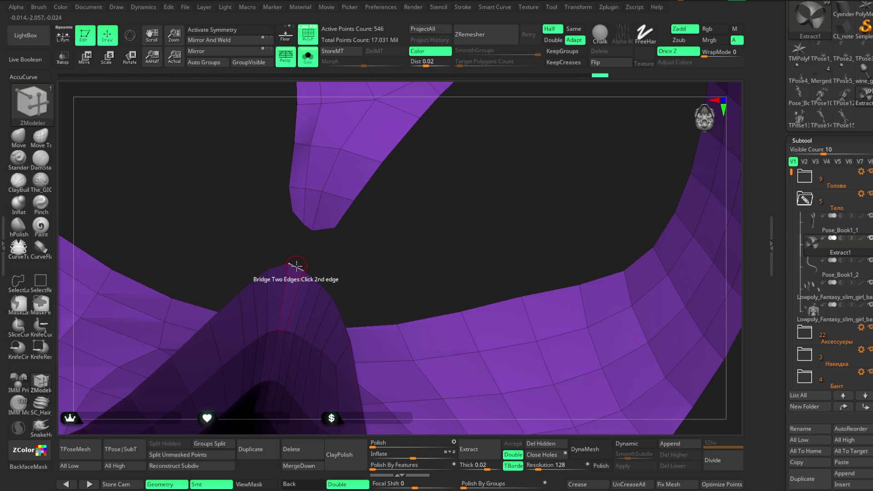
Step: Bridge the open edges across the gap near the notch so the surface joins there
left_click_drag(295, 265, 325, 257)
left_click(317, 247)
right_click_drag(368, 212, 300, 214)
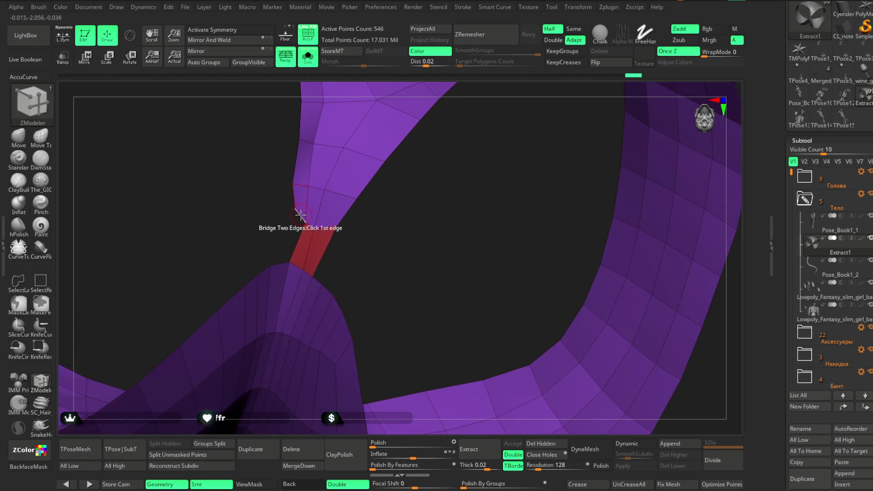
left_click(282, 262)
right_click_drag(368, 234, 321, 239)
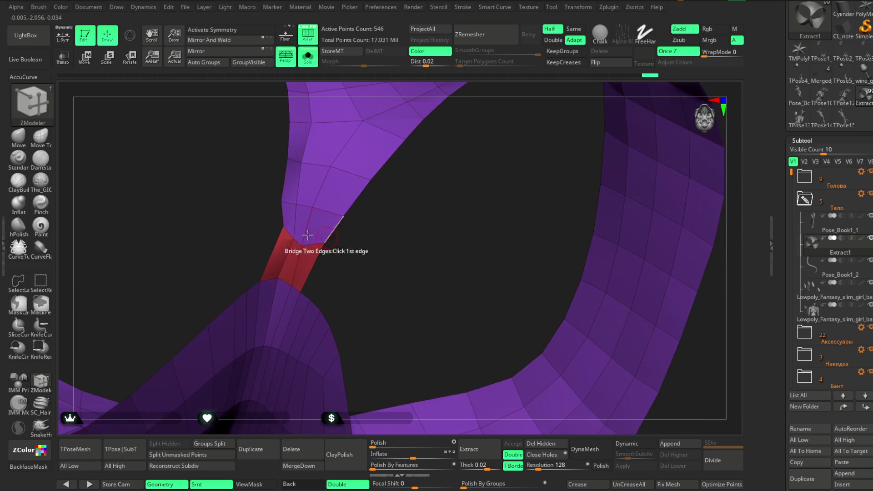
Step: Return to the Move brush and frame the whole garment from the side
left_click(20, 140)
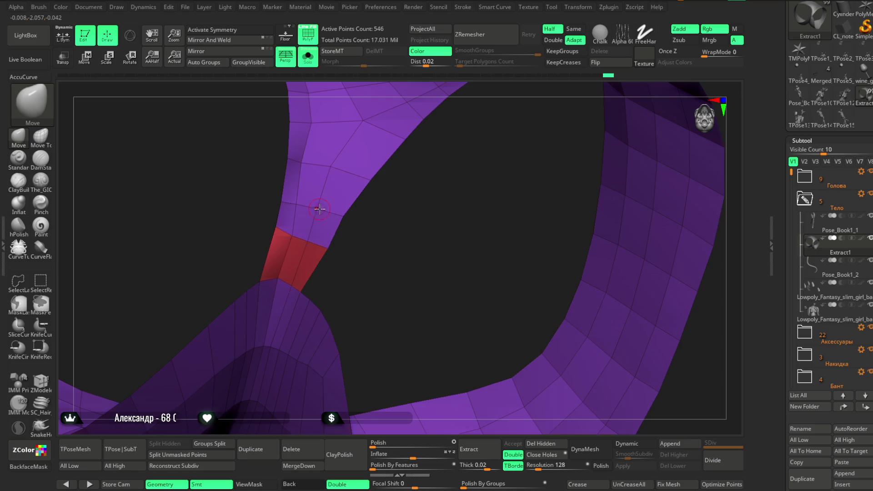
mouse_move(326, 248)
right_mouse_down()
mouse_move(352, 256)
mouse_move(327, 280)
mouse_move(382, 225)
mouse_move(328, 92)
right_mouse_up()
left_click(268, 70)
mouse_move(501, 166)
right_mouse_down()
mouse_move(505, 187)
mouse_move(540, 178)
mouse_move(522, 201)
mouse_move(529, 205)
mouse_move(242, 256)
mouse_move(306, 327)
mouse_move(314, 369)
right_mouse_up()
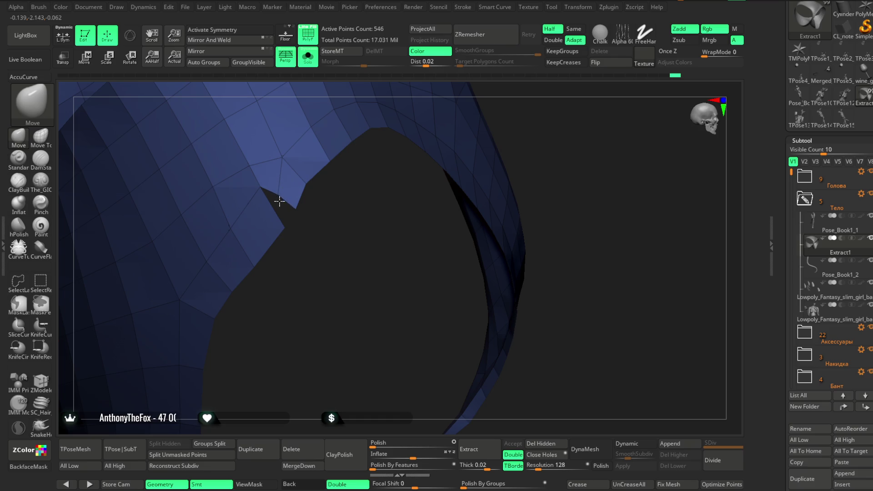
Step: Apply a ZModeler edge action at the notch on the inner edge of the garment opening
mouse_move(314, 227)
right_mouse_down()
mouse_move(313, 251)
mouse_move(298, 238)
mouse_move(291, 260)
mouse_move(310, 261)
mouse_move(293, 297)
right_mouse_up()
mouse_move(240, 303)
right_mouse_down()
mouse_move(278, 261)
mouse_move(194, 281)
right_mouse_up()
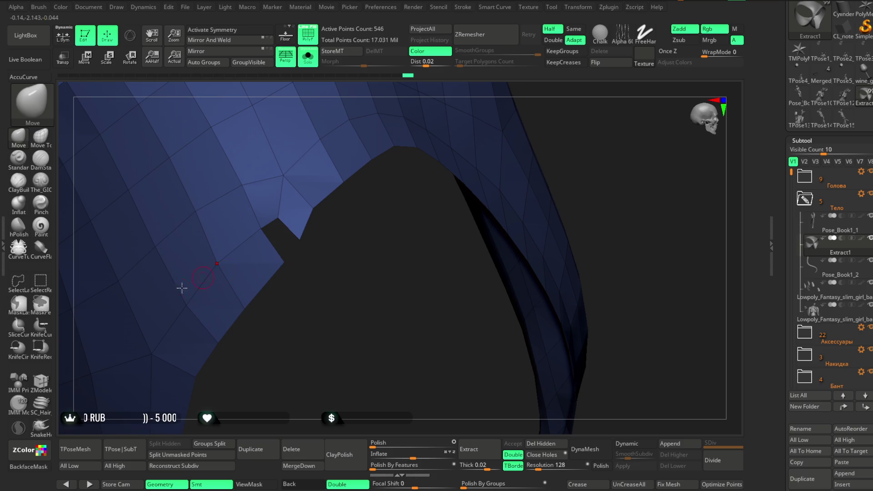
left_click(47, 385)
key("space")
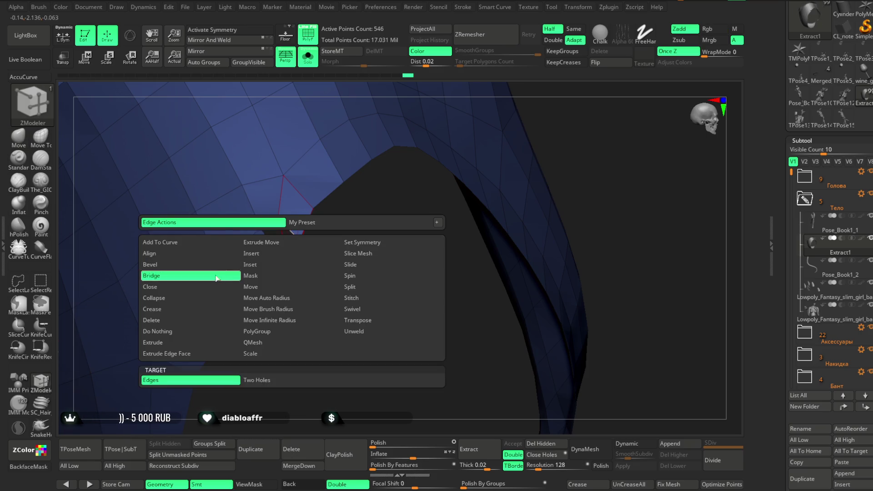
left_click(158, 330)
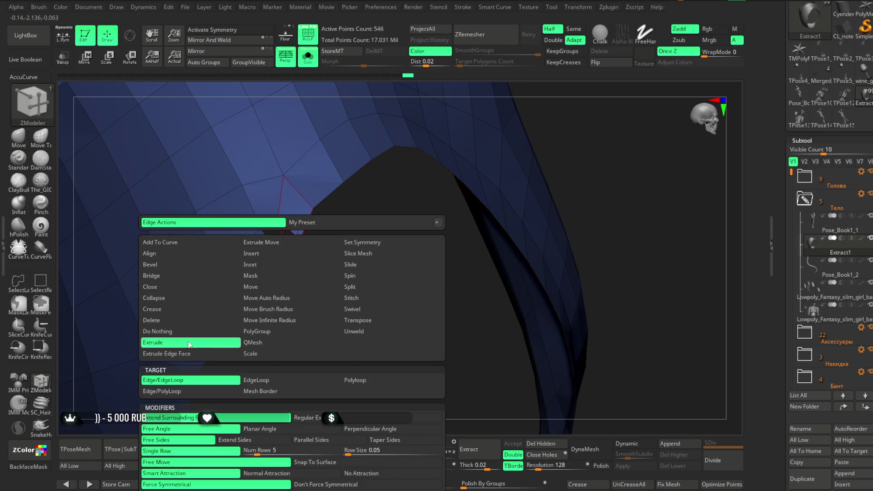
left_click(237, 289)
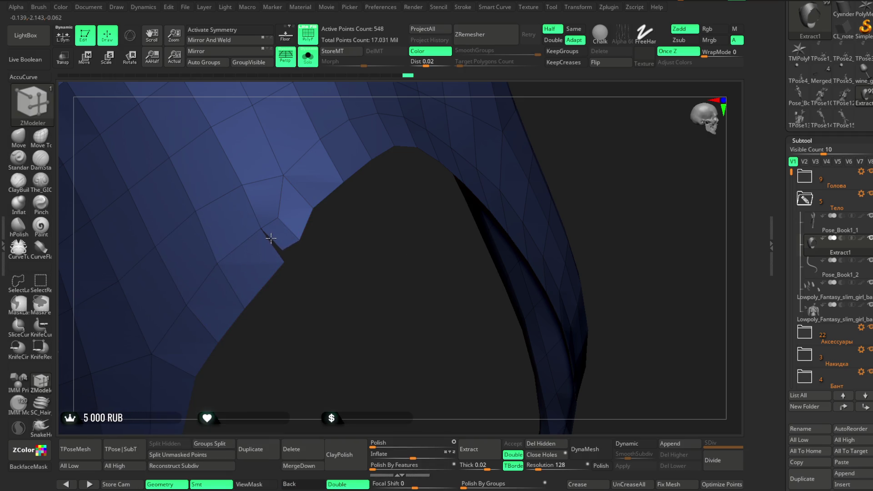
Step: Return to the Move brush and frame the whole 546-point garment piece
left_click(19, 138)
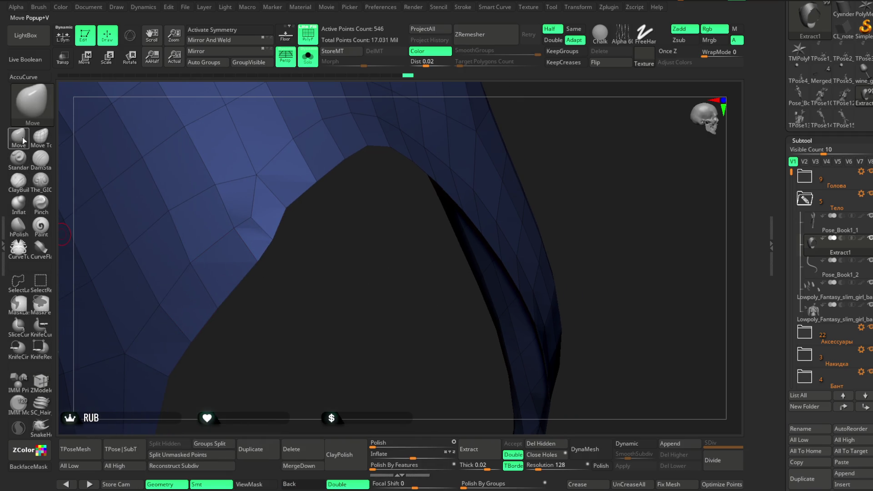
mouse_move(409, 136)
right_mouse_down()
mouse_move(441, 98)
mouse_move(409, 107)
right_mouse_up()
key("space")
left_click(560, 152)
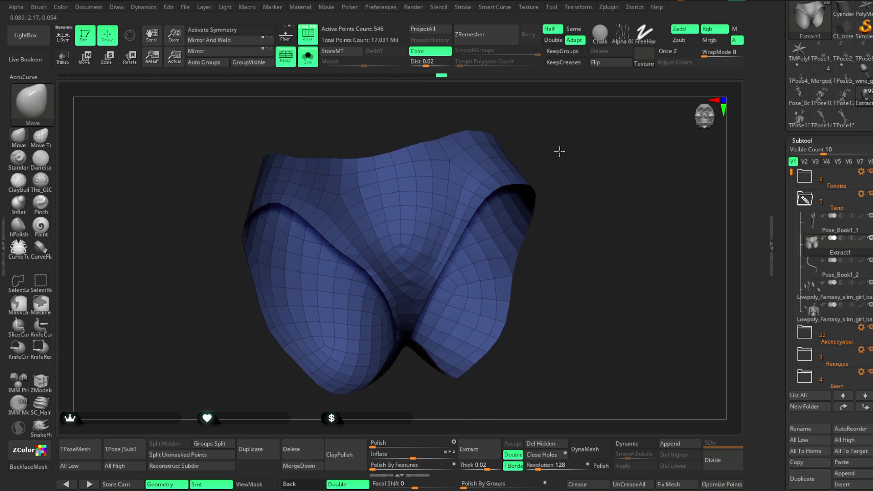
left_click_drag(561, 151, 483, 210)
right_click_drag(231, 368, 212, 354)
left_click_drag(345, 261, 360, 277)
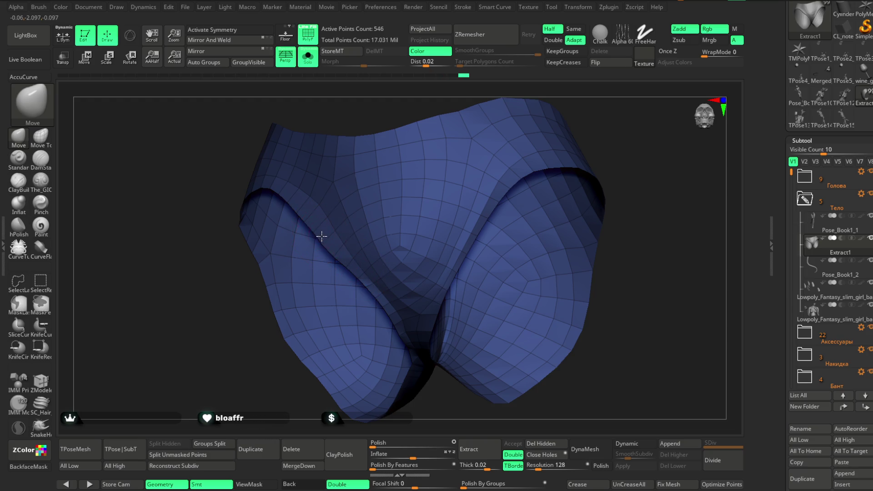
mouse_move(664, 234)
right_mouse_down()
mouse_move(655, 178)
mouse_move(472, 284)
mouse_move(478, 252)
mouse_move(552, 287)
right_mouse_up()
right_click(468, 266)
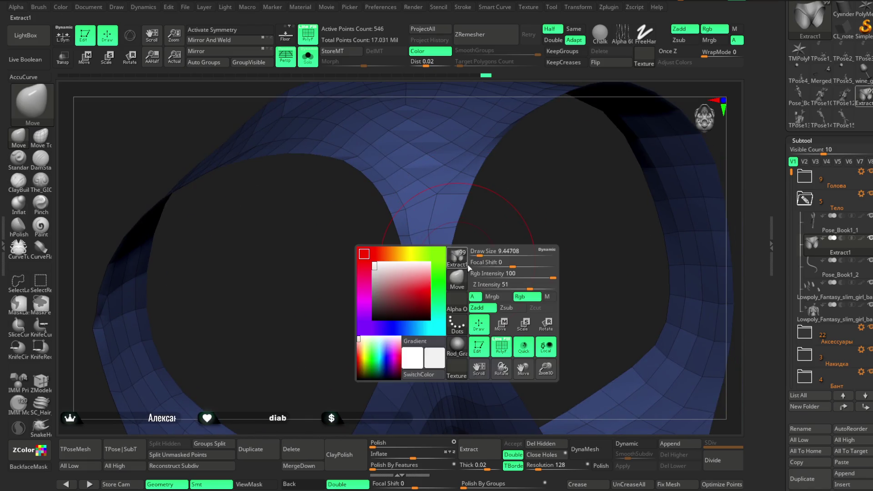
left_click(493, 249)
mouse_move(478, 273)
right_mouse_down()
mouse_move(492, 249)
mouse_move(480, 281)
right_mouse_up()
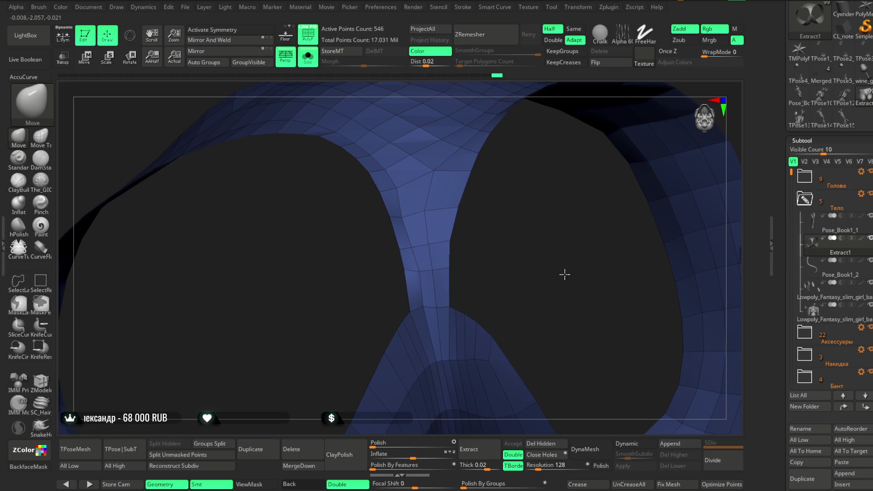
right_click_drag(525, 303, 559, 272)
mouse_move(634, 157)
right_mouse_down()
mouse_move(665, 188)
mouse_move(618, 236)
mouse_move(624, 225)
right_mouse_up()
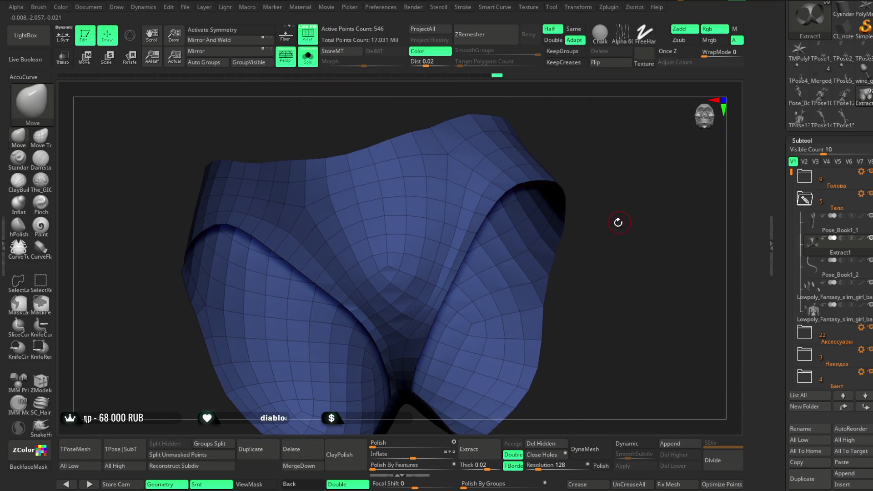
key("space")
right_click_drag(568, 168, 568, 175)
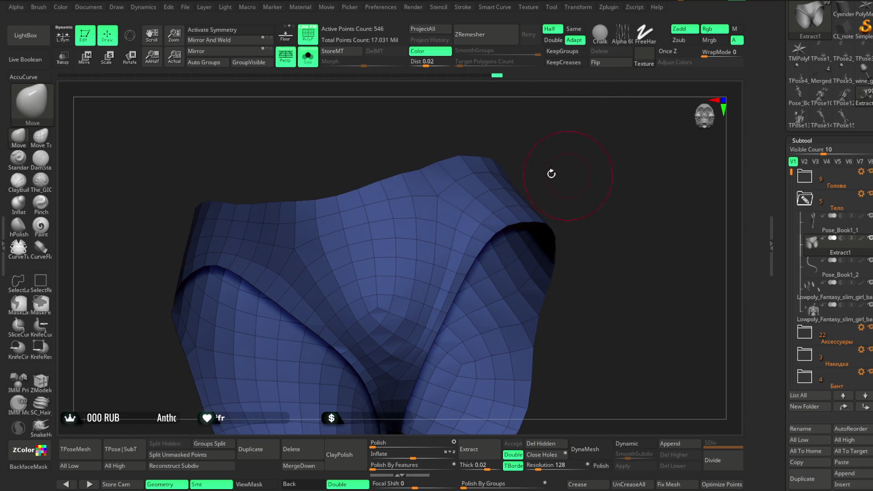
mouse_move(382, 186)
right_mouse_down()
mouse_move(418, 144)
mouse_move(374, 147)
mouse_move(336, 227)
right_mouse_up()
key("space")
left_click_drag(346, 158, 382, 157)
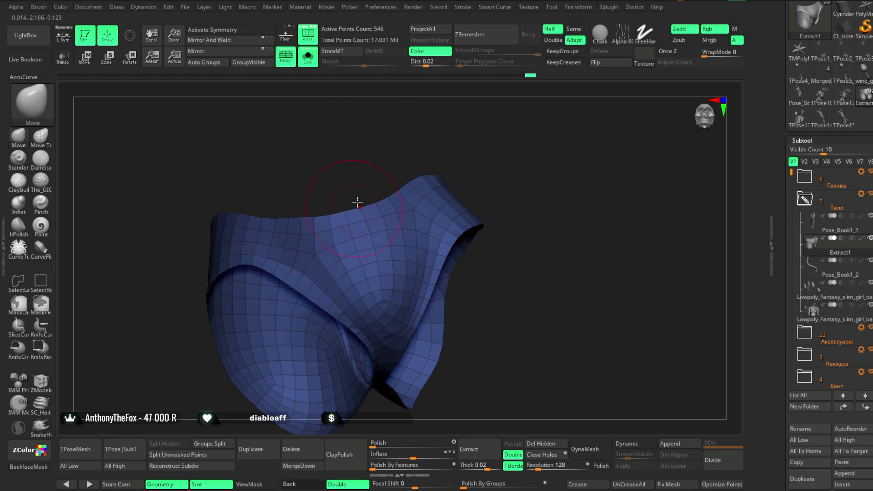
mouse_move(430, 144)
left_mouse_down()
mouse_move(409, 164)
mouse_move(460, 163)
mouse_move(405, 198)
left_mouse_up()
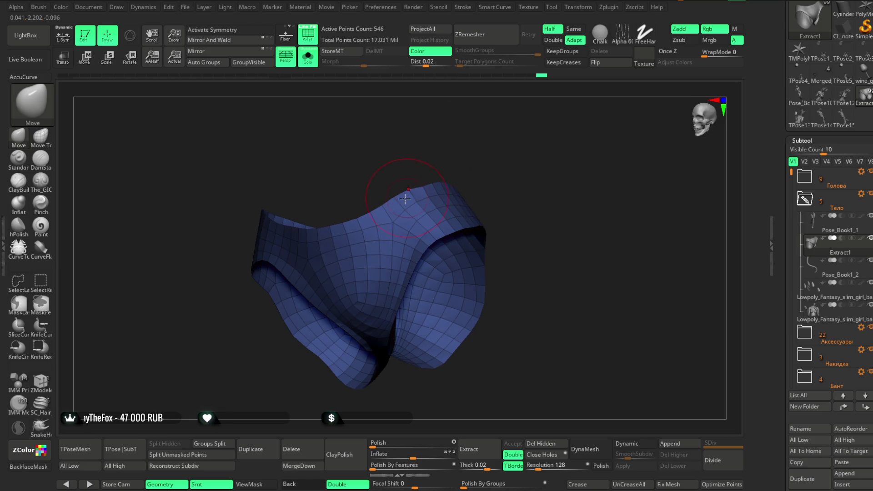
left_click_drag(446, 171, 423, 179)
key("space")
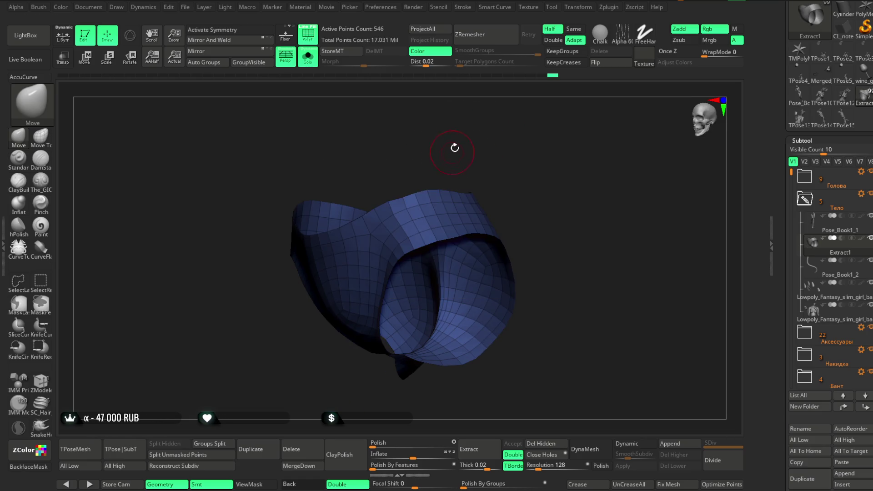
left_click_drag(451, 147, 432, 183)
mouse_move(480, 159)
left_mouse_down()
mouse_move(464, 141)
mouse_move(471, 148)
left_mouse_up()
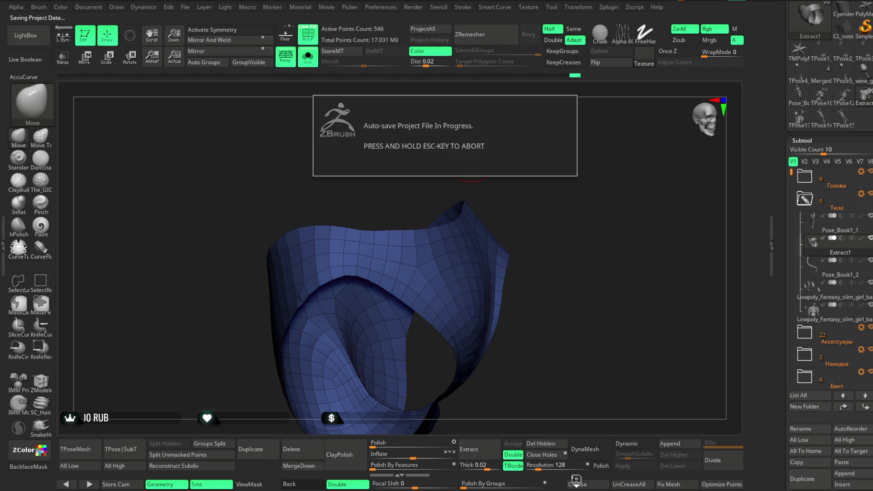
Step: Run ZRemesher on the panties with KeepCreases enabled and inspect the result
mouse_move(614, 321)
left_mouse_down()
mouse_move(633, 322)
mouse_move(594, 317)
left_mouse_up()
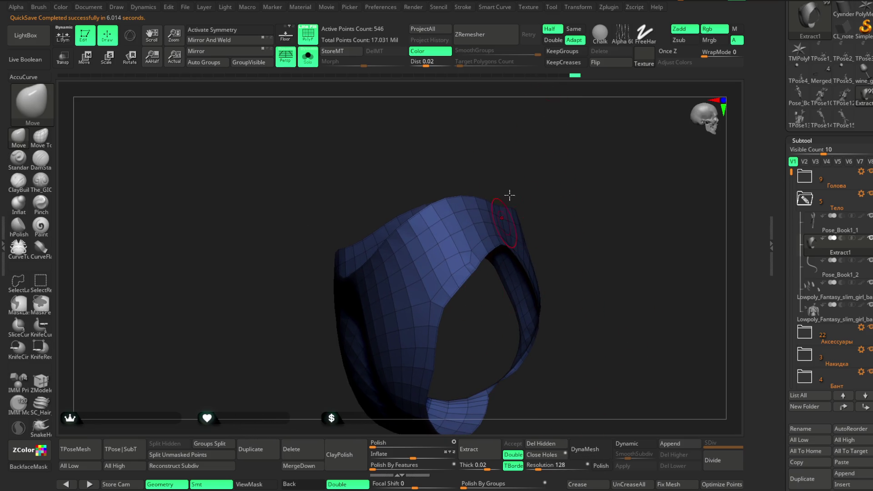
left_click(563, 63)
left_click(485, 34)
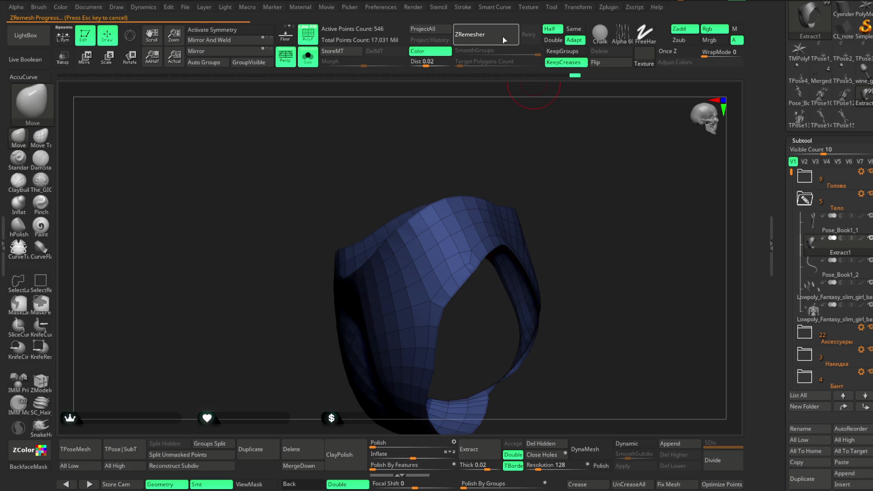
mouse_move(532, 148)
left_mouse_down()
mouse_move(488, 152)
mouse_move(505, 103)
left_mouse_up()
left_click_drag(517, 157, 529, 116, "alt")
Step: Toggle the Same/Half density option and remesh again to about 332 points
left_click(573, 29)
left_click(484, 34)
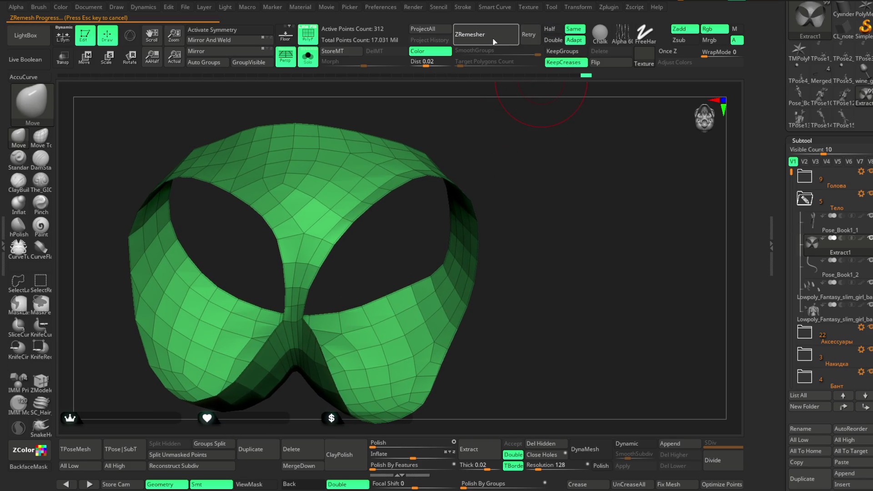
mouse_move(494, 85)
left_mouse_down()
mouse_move(500, 114)
mouse_move(510, 102)
mouse_move(491, 225)
mouse_move(385, 236)
left_mouse_up()
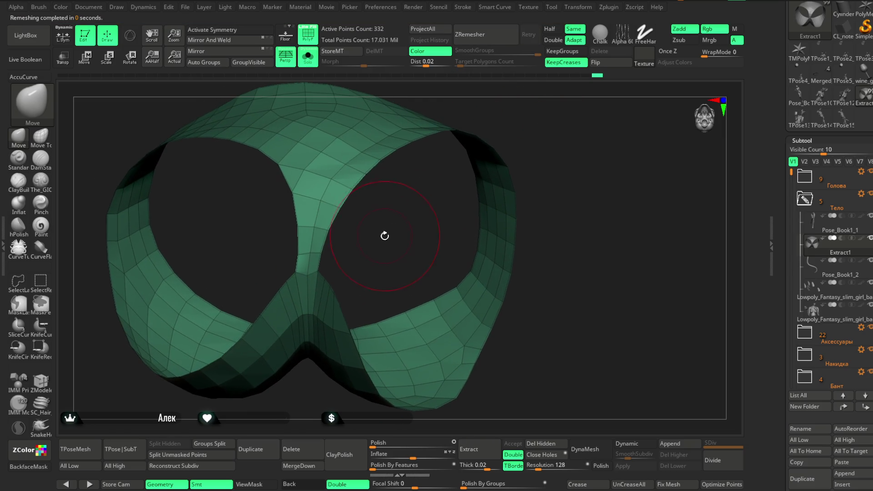
Step: Inspect the mesh from several angles and run ZRemesher once more to about 350 points
key("space")
mouse_move(292, 273)
left_mouse_down()
mouse_move(297, 256)
mouse_move(309, 272)
mouse_move(382, 226)
mouse_move(422, 239)
left_mouse_up()
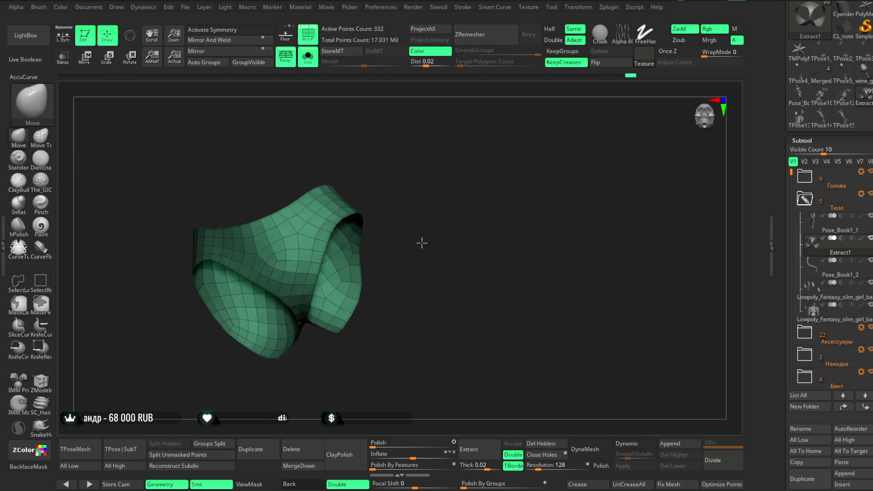
key("space")
left_click_drag(422, 204, 478, 208)
mouse_move(422, 239)
left_mouse_down()
mouse_move(336, 236)
mouse_move(350, 222)
left_mouse_up()
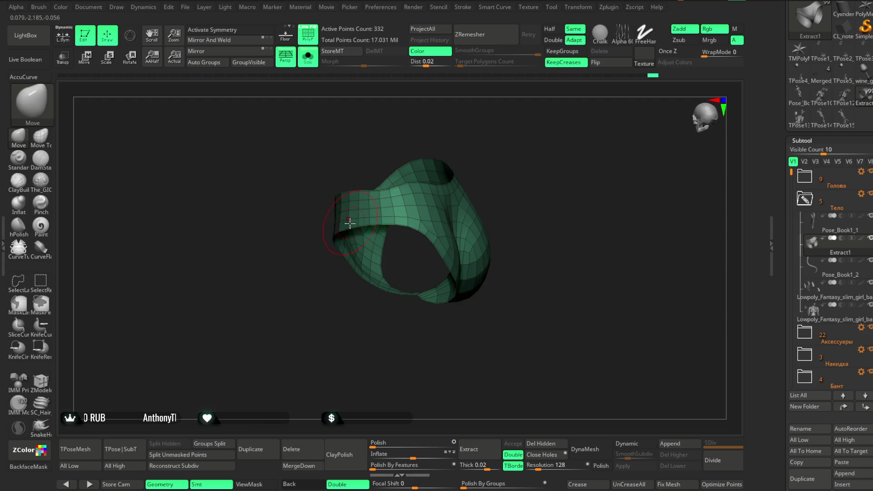
left_click_drag(328, 300, 389, 198)
mouse_move(355, 232)
left_mouse_down()
mouse_move(426, 161)
mouse_move(410, 178)
left_mouse_up()
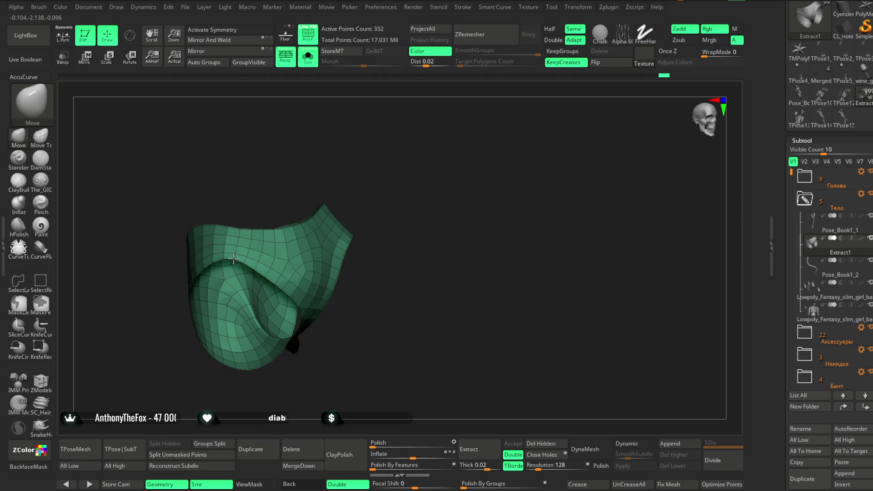
left_click_drag(283, 167, 328, 147)
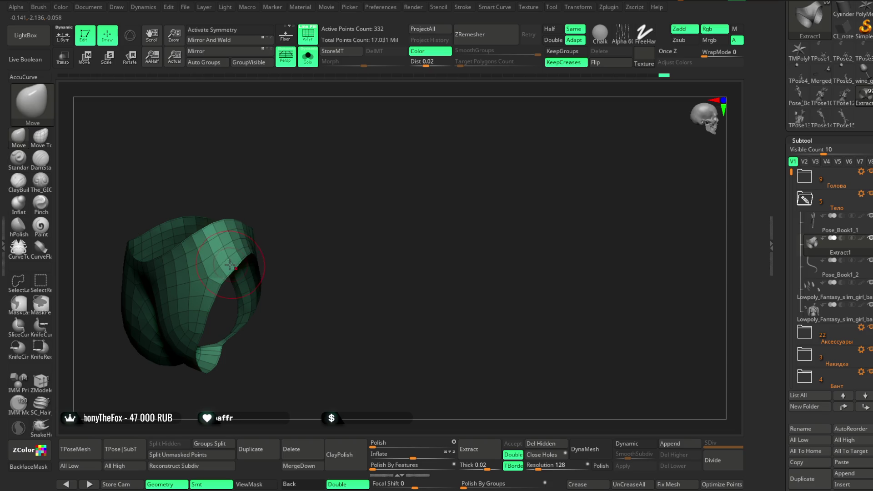
mouse_move(263, 228)
left_mouse_down()
mouse_move(252, 242)
mouse_move(273, 207)
mouse_move(302, 230)
left_mouse_up()
mouse_move(250, 297)
left_mouse_down()
mouse_move(255, 272)
mouse_move(268, 273)
mouse_move(212, 362)
mouse_move(185, 320)
mouse_move(203, 294)
mouse_move(256, 334)
left_mouse_up()
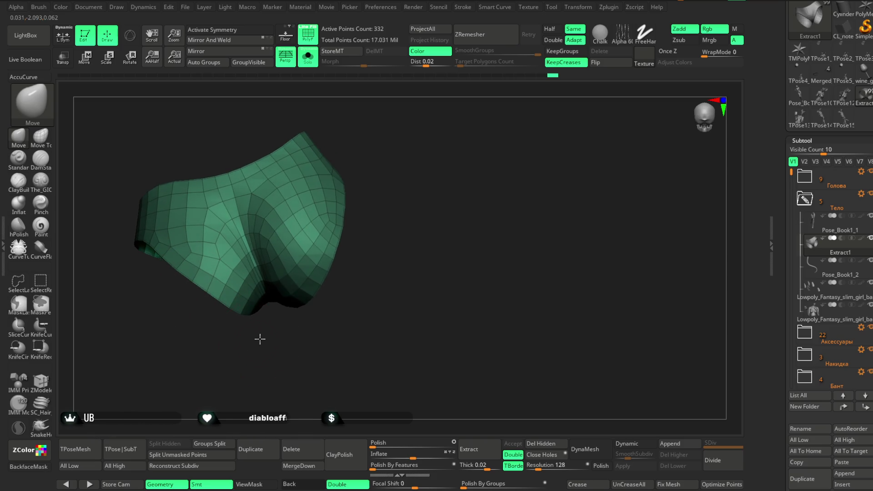
mouse_move(371, 248)
left_mouse_down()
mouse_move(314, 292)
mouse_move(399, 167)
left_mouse_up()
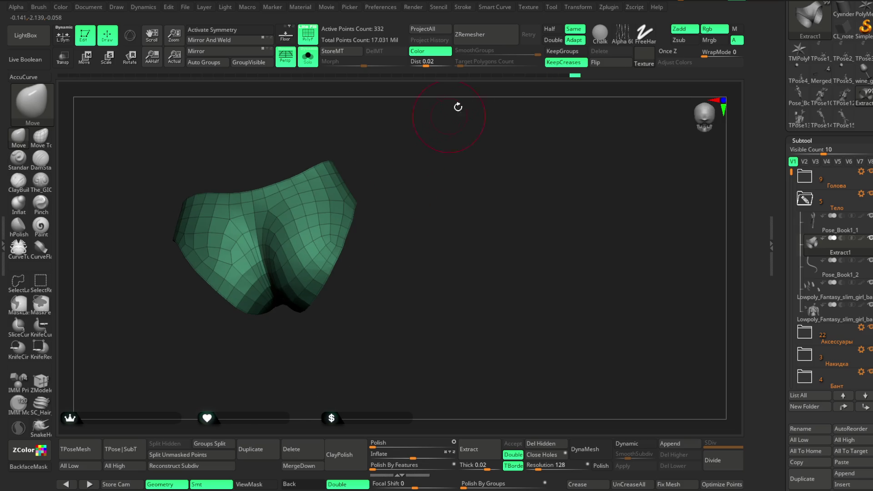
left_click(483, 34)
mouse_move(426, 176)
left_mouse_down()
mouse_move(430, 116)
mouse_move(399, 250)
left_mouse_up()
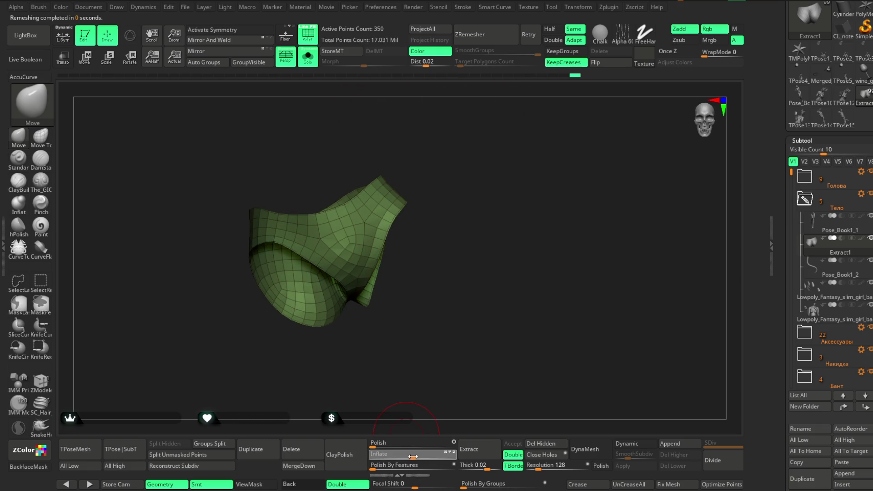
Step: Inflate the panties slightly and turn off Solo to show them on the whole character
left_click_drag(414, 456, 424, 455)
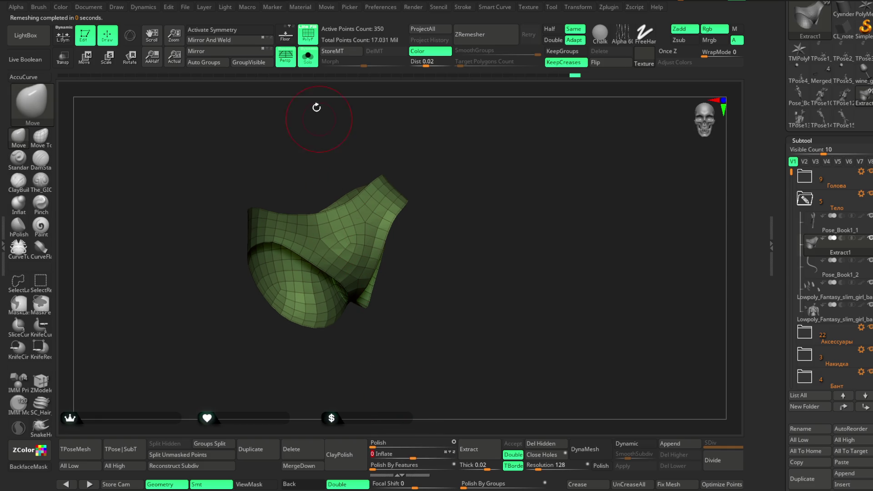
left_click(307, 57)
mouse_move(481, 186)
left_mouse_down()
mouse_move(504, 234)
mouse_move(478, 287)
mouse_move(458, 276)
mouse_move(464, 259)
mouse_move(437, 220)
left_mouse_up()
key("space")
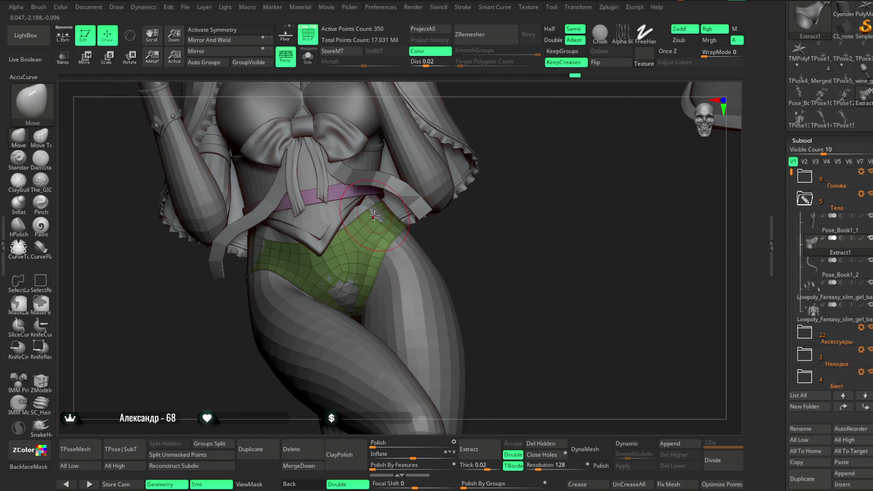
Step: Check the panties on the hips and save the project to a new file with Ctrl+S
left_click_drag(477, 225, 477, 286)
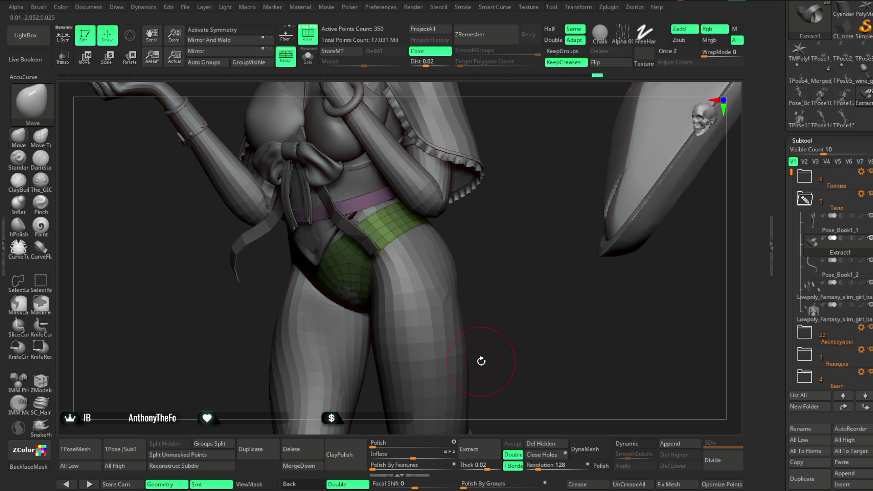
left_click_drag(481, 324, 521, 287)
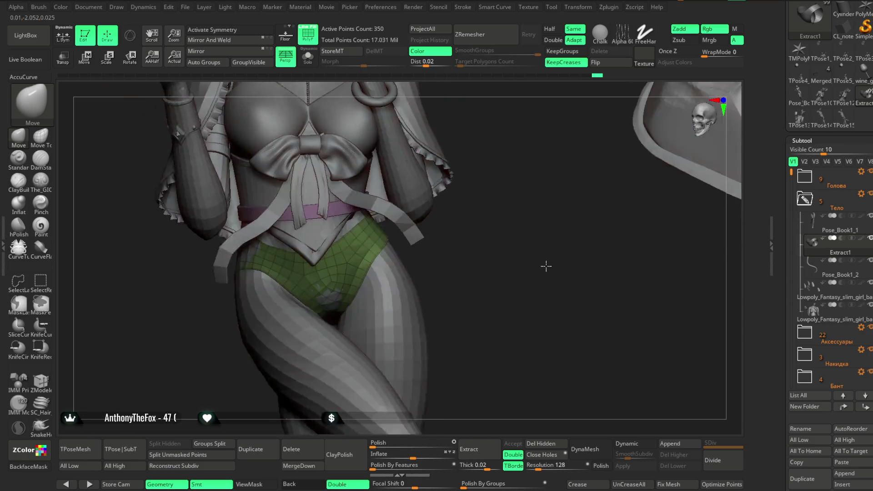
left_click_drag(501, 259, 477, 241)
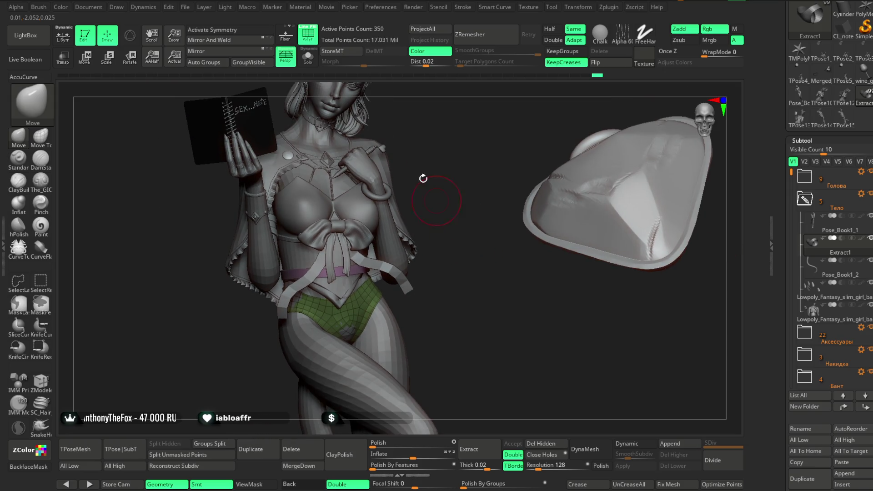
left_click(204, 7)
mouse_move(185, 7)
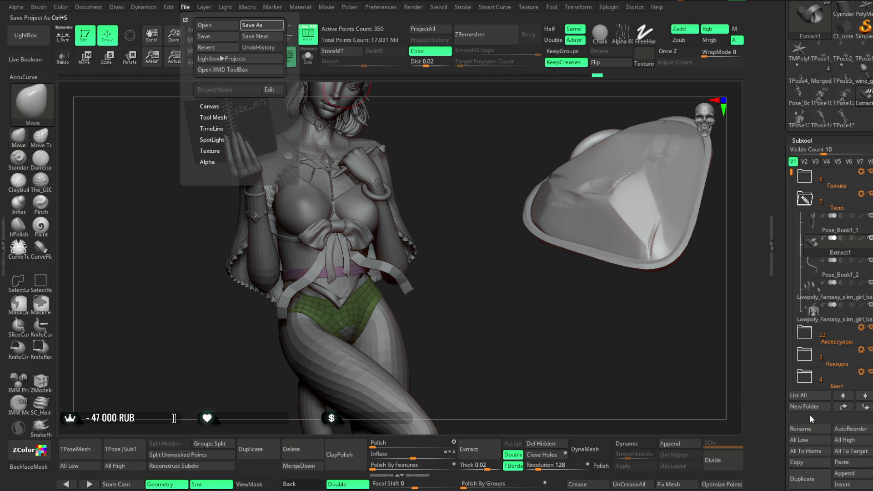
key("ctrl+s")
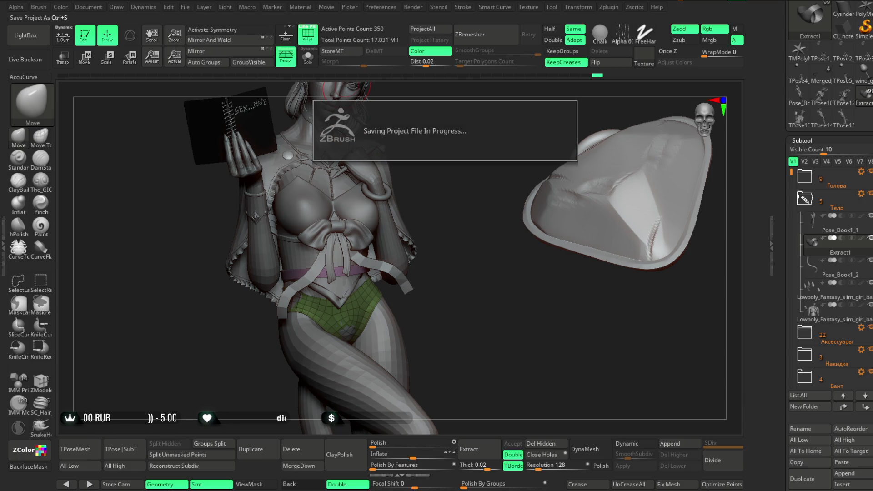
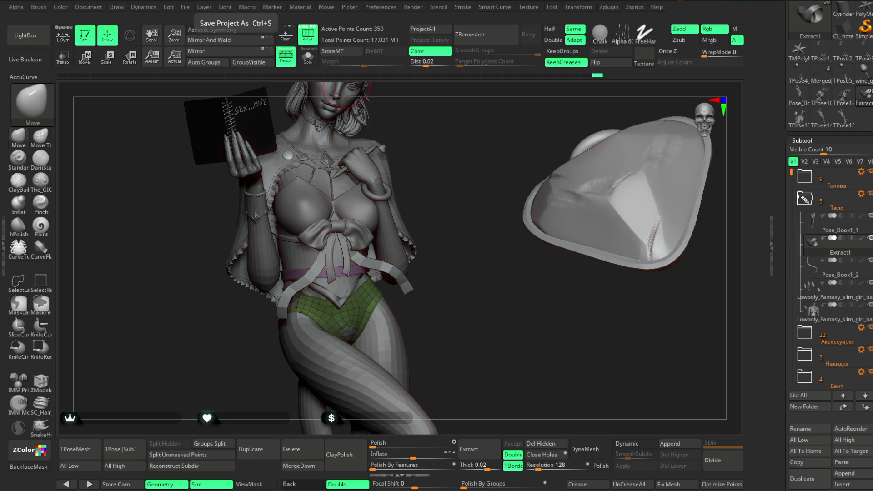
Step: Orbit and zoom onto the green underwear at the hips, then make the Pose_Book1_1 leg mesh active
left_click_drag(445, 279, 464, 268)
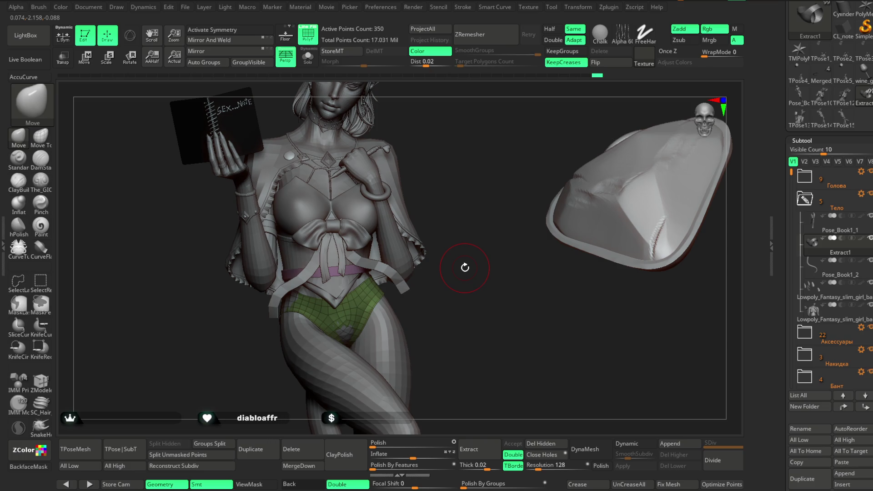
mouse_move(513, 274)
left_mouse_down()
mouse_move(510, 289)
mouse_move(502, 275)
mouse_move(475, 301)
mouse_move(416, 280)
left_mouse_up()
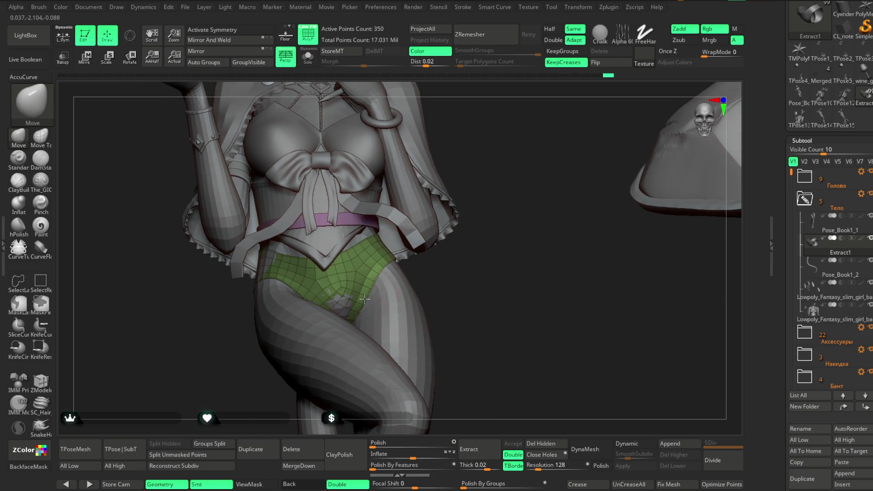
key("c")
mouse_move(437, 273)
left_mouse_down()
mouse_move(404, 297)
mouse_move(344, 305)
left_mouse_up()
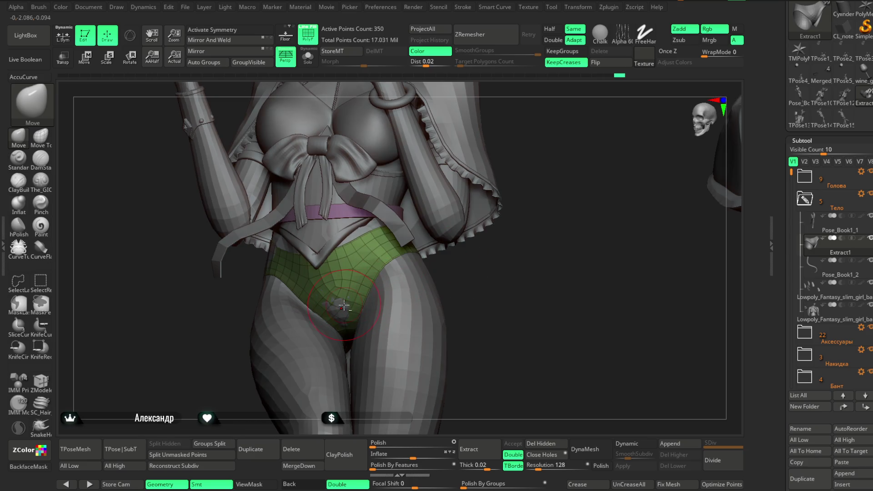
left_click(344, 305, "alt")
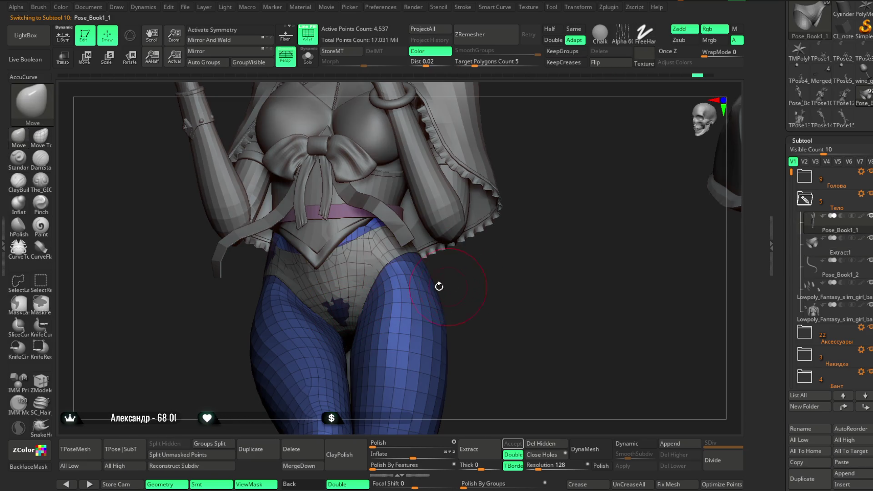
Step: Select the Extract1 underwear mesh again and reframe the view on the torso
left_click(373, 272, "alt")
left_click_drag(477, 276, 437, 286)
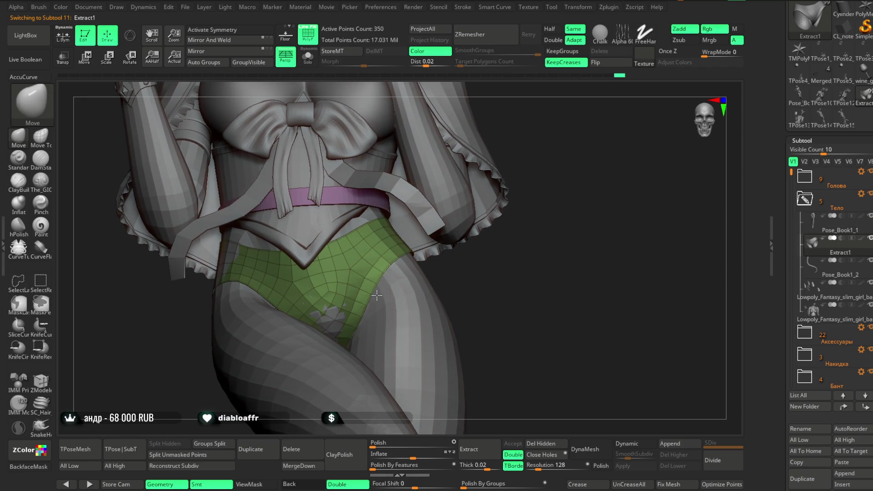
key("space")
left_click_drag(481, 272, 422, 290)
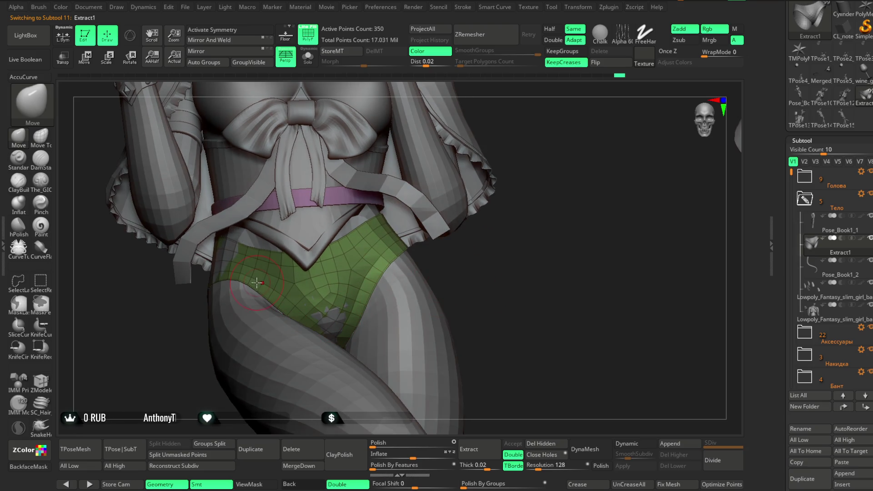
left_click_drag(491, 269, 477, 280)
key("space")
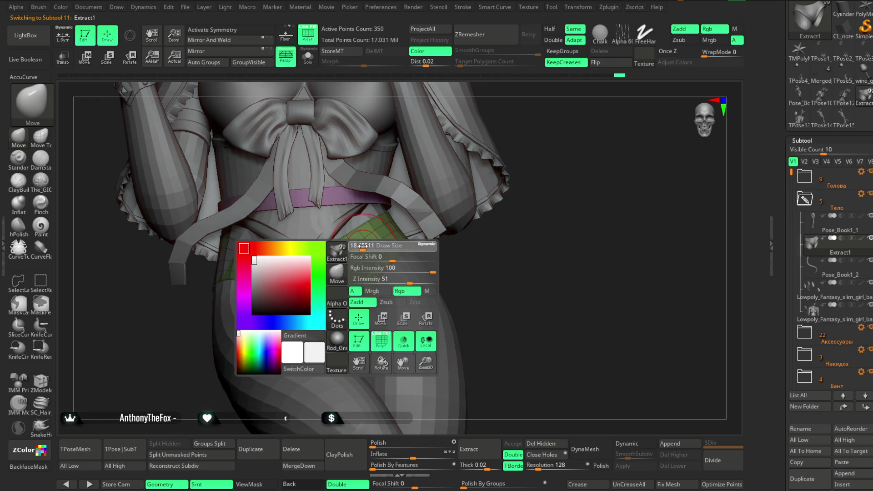
Step: Inspect the underwear alone in Solo from several sides, then restore the full scene
left_click(308, 58)
left_click_drag(379, 208, 315, 259)
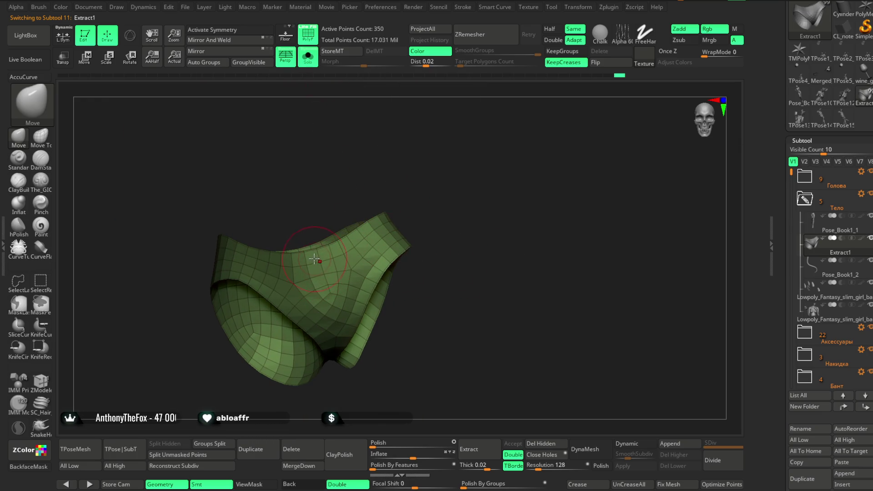
left_click_drag(330, 200, 298, 261)
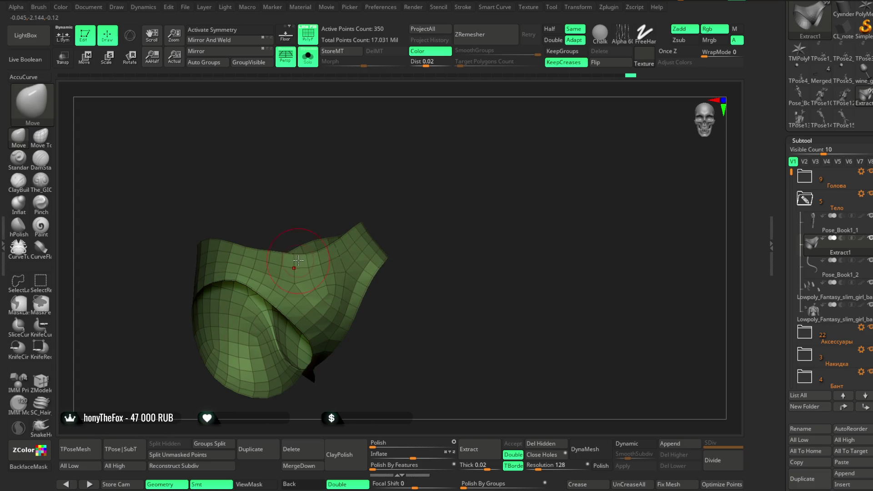
right_click_drag(320, 204, 314, 252)
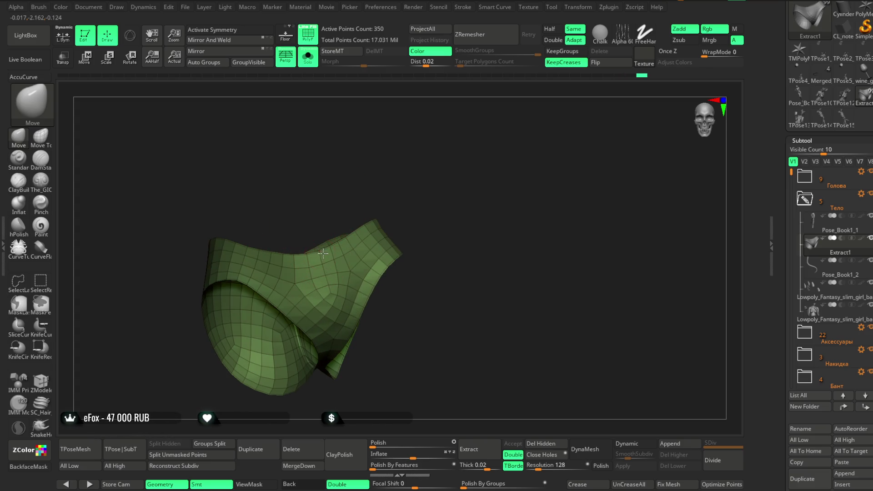
right_click_drag(361, 204, 340, 247)
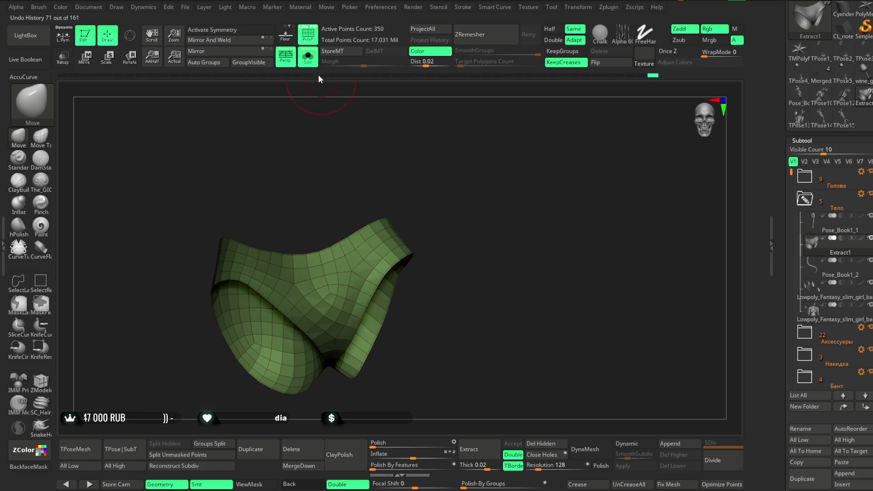
left_click(308, 58)
right_click_drag(478, 239, 511, 230)
right_click(511, 231)
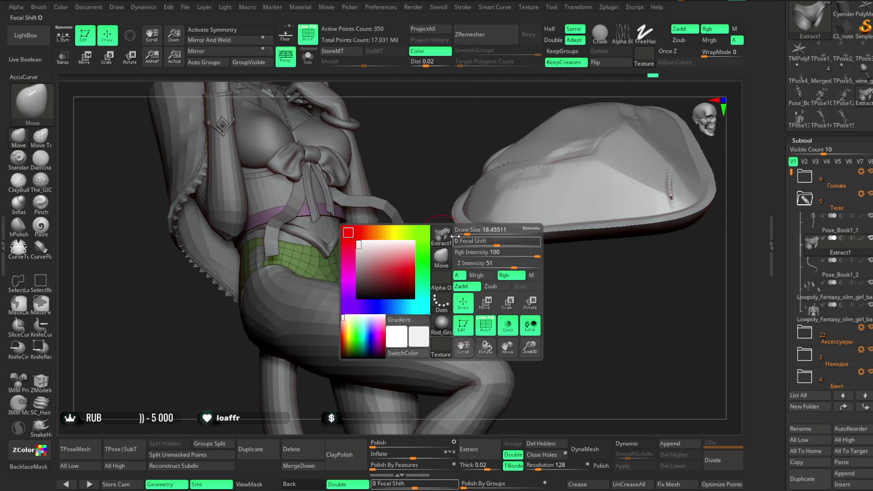
right_click_drag(454, 290, 320, 273)
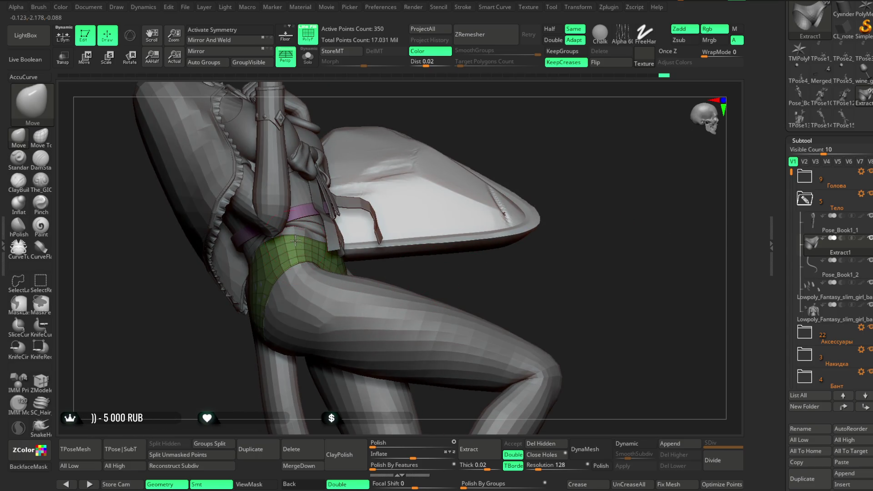
mouse_move(382, 162)
right_mouse_down()
mouse_move(422, 168)
mouse_move(436, 146)
right_mouse_up()
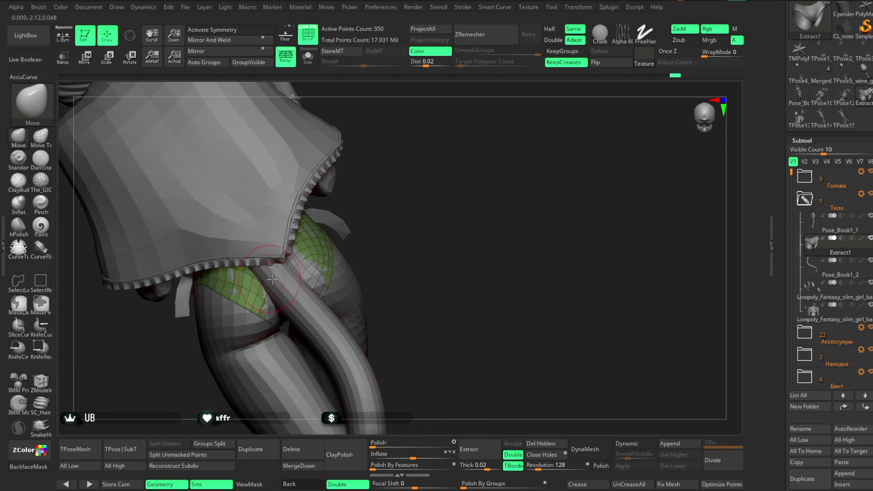
key("space")
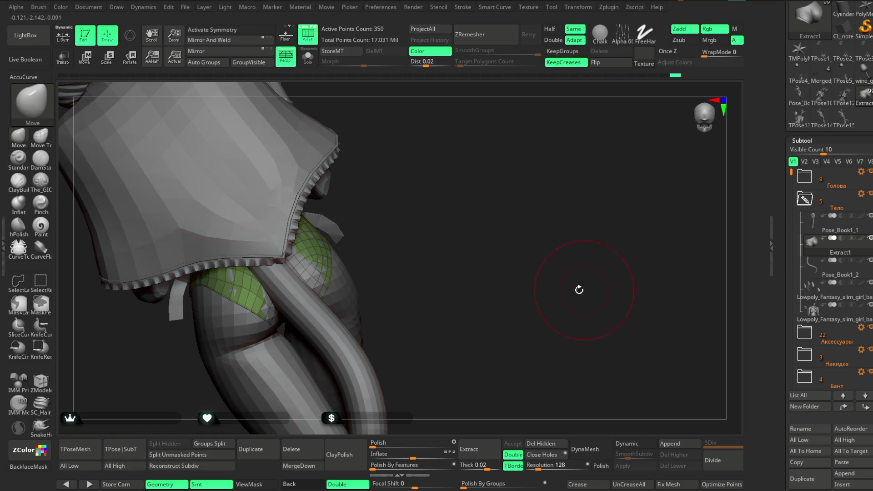
right_click_drag(586, 289, 450, 273)
left_click(804, 198)
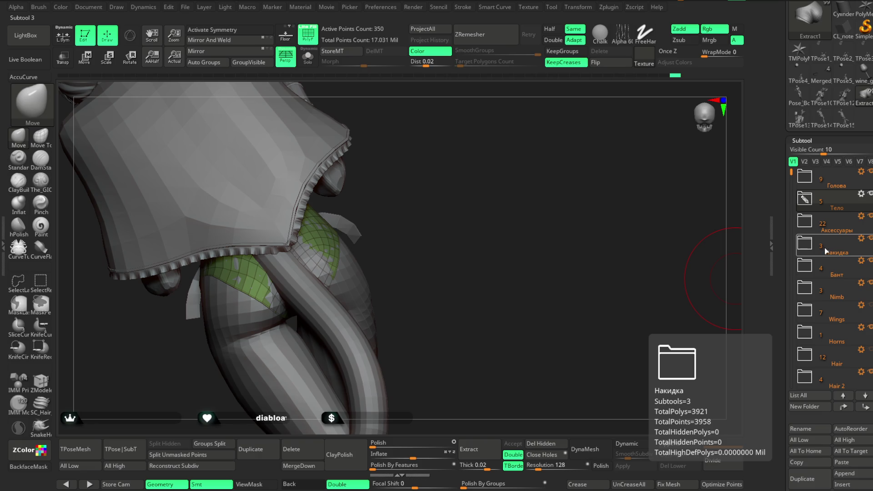
left_click(805, 199)
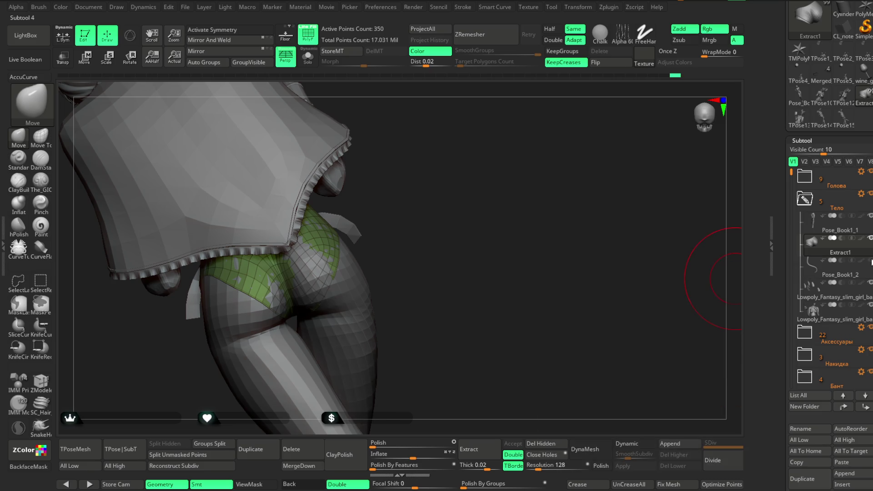
right_click_drag(469, 253, 409, 204)
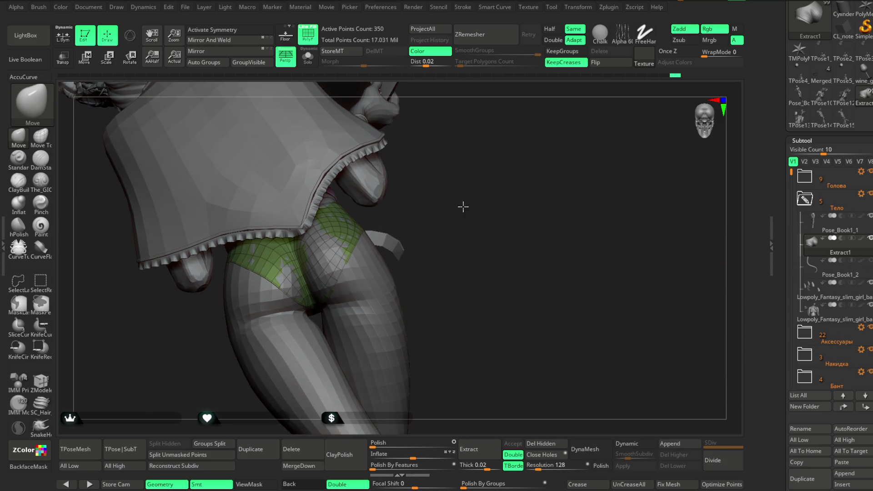
Step: Adjust the Move brush Draw Size and pull the underwear edges onto the buttocks while orbiting
right_click(423, 212)
right_click_drag(437, 205, 409, 219)
left_click(440, 204)
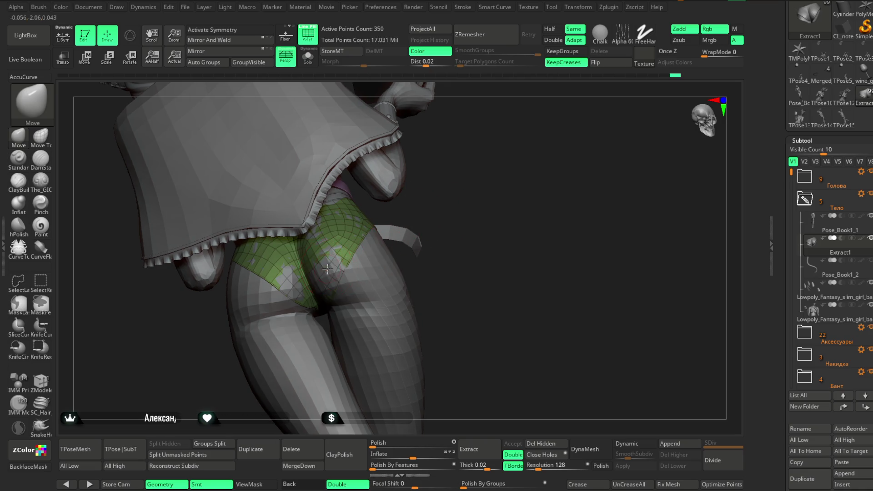
right_click_drag(327, 266, 368, 255)
right_click(368, 255)
left_click_drag(382, 244, 399, 244)
left_click(321, 218)
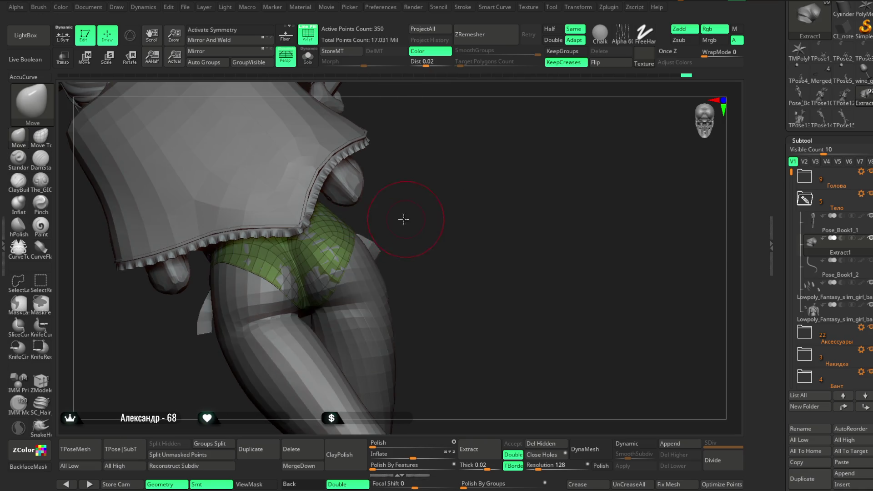
right_click_drag(321, 218, 294, 273)
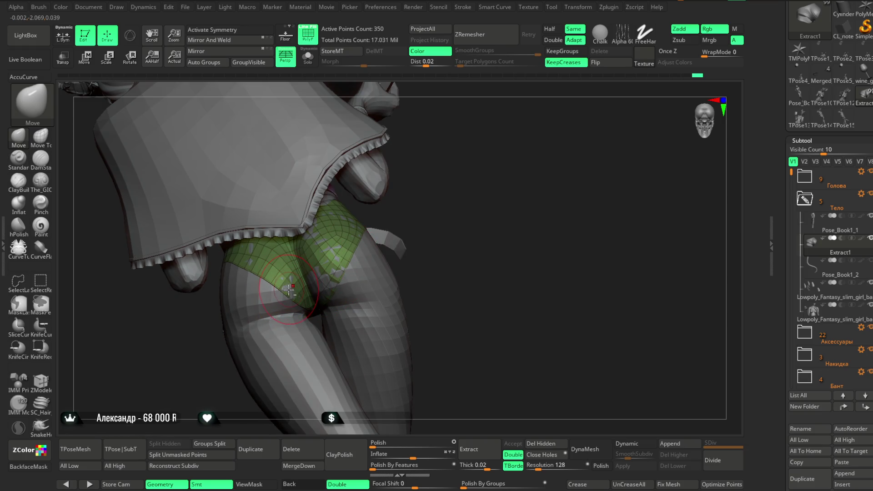
mouse_move(443, 198)
right_mouse_down()
mouse_move(409, 225)
mouse_move(382, 225)
right_mouse_up()
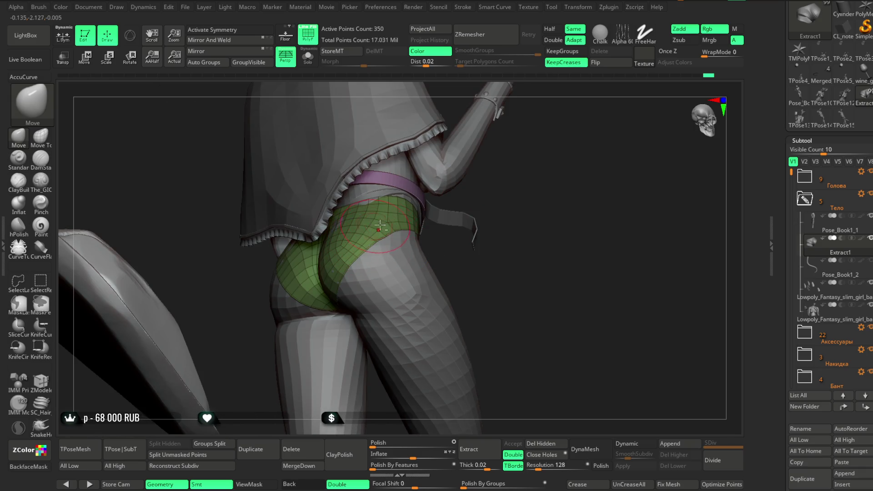
right_click_drag(492, 232, 491, 206)
Step: Orbit the character from below, rear and front to check the underwear fit at the hips
left_click(851, 272)
mouse_move(479, 262)
right_mouse_down()
mouse_move(445, 210)
mouse_move(437, 215)
right_mouse_up()
key("space")
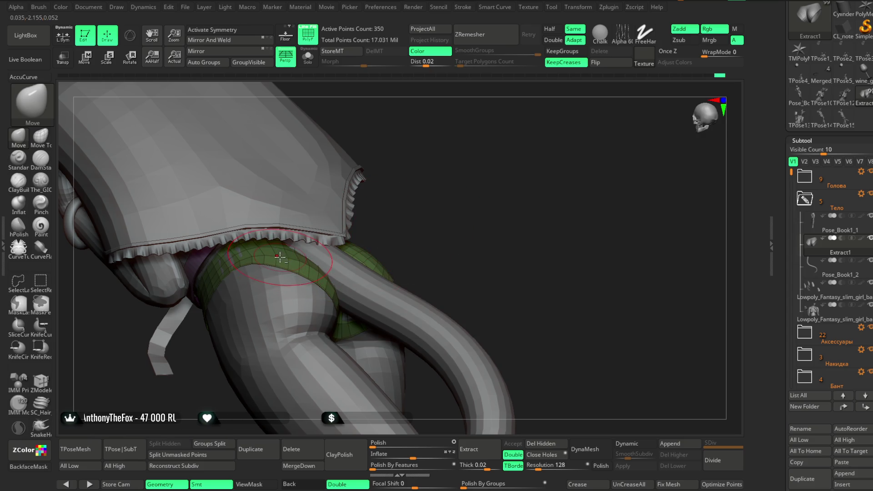
right_click_drag(409, 171, 396, 167)
right_click_drag(344, 205, 383, 143)
mouse_move(381, 216)
right_mouse_down()
mouse_move(388, 198)
mouse_move(374, 189)
mouse_move(381, 210)
mouse_move(384, 181)
mouse_move(400, 179)
mouse_move(334, 236)
right_mouse_up()
right_click(400, 179)
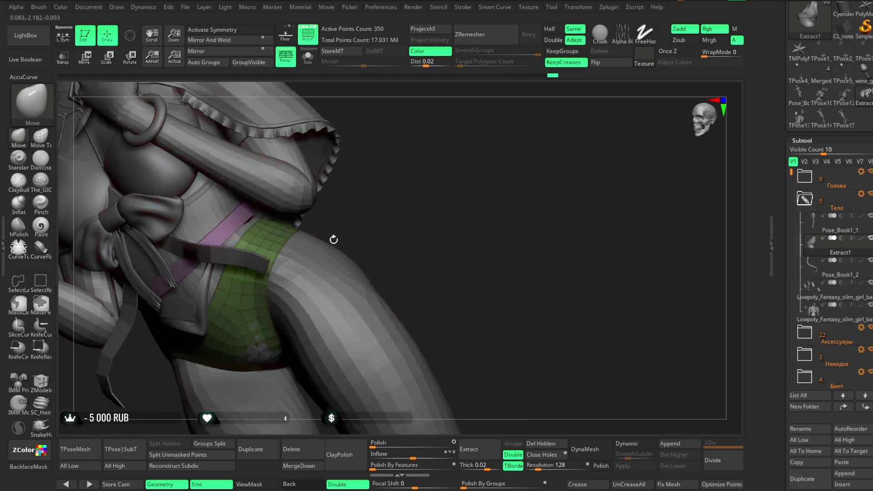
mouse_move(334, 204)
right_mouse_down()
mouse_move(283, 253)
mouse_move(520, 224)
mouse_move(448, 281)
mouse_move(559, 245)
mouse_move(451, 268)
mouse_move(479, 290)
right_mouse_up()
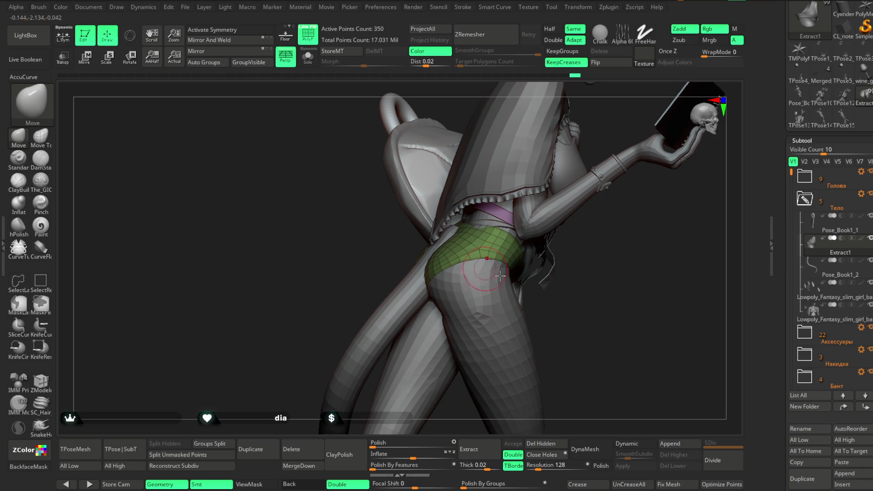
mouse_move(567, 260)
right_mouse_down()
mouse_move(585, 258)
mouse_move(475, 274)
right_mouse_up()
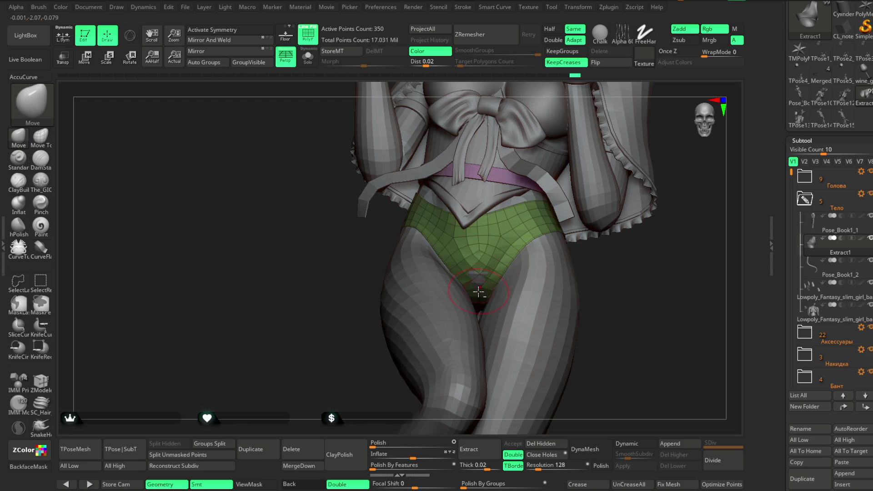
left_click(476, 279, "alt")
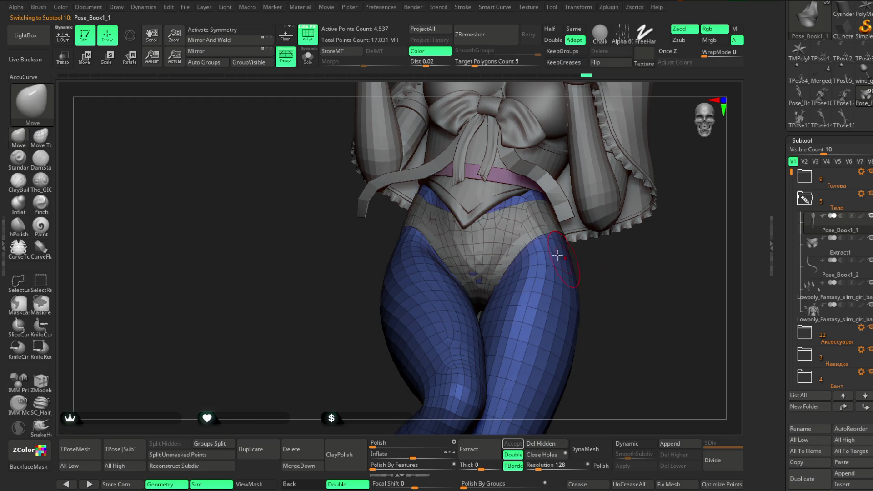
left_click(519, 266, "alt")
mouse_move(519, 266)
right_mouse_down("alt")
mouse_move(522, 252)
mouse_move(495, 276)
mouse_move(516, 256)
mouse_move(584, 258)
mouse_move(509, 267)
right_mouse_up("alt")
key("space")
key("space")
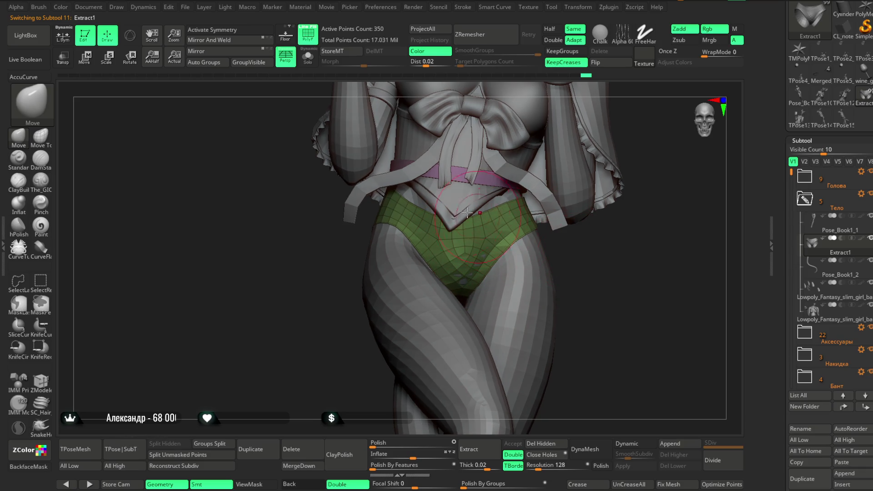
left_click(308, 60)
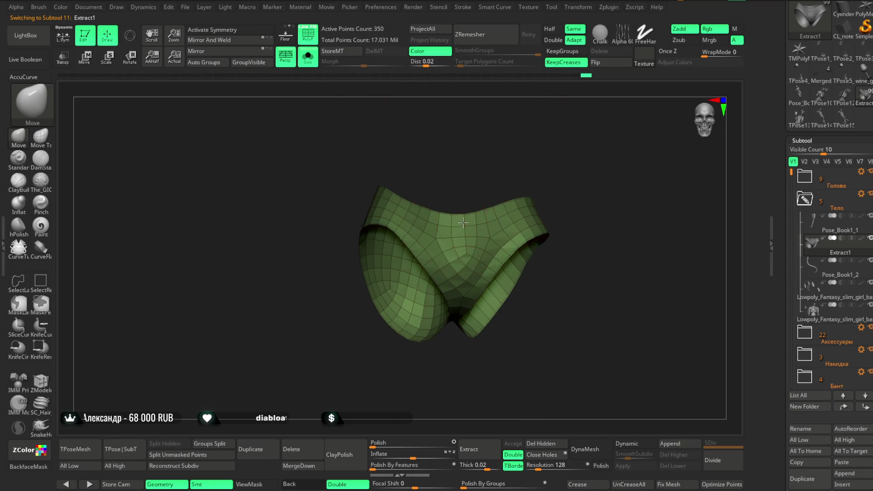
Step: Adjust the Draw Size and orbit the isolated underwear to inspect it from above and below
mouse_move(655, 198)
right_mouse_down()
mouse_move(560, 200)
mouse_move(505, 174)
right_mouse_up()
right_click(477, 205)
left_click_drag(505, 196, 482, 196)
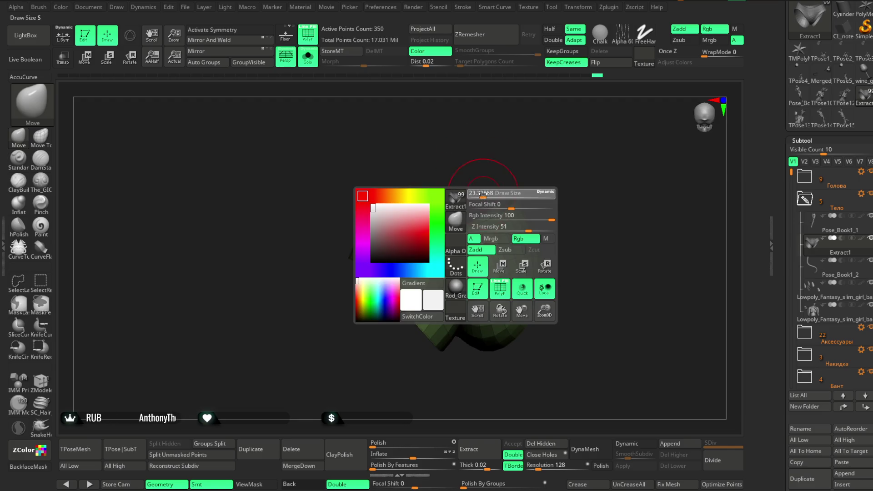
key("space")
right_click_drag(426, 197, 424, 232)
key("space")
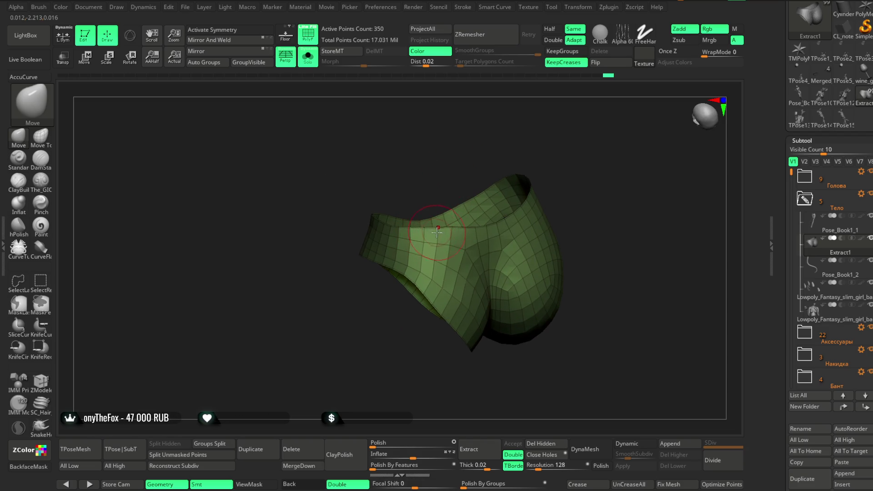
mouse_move(472, 192)
right_mouse_down()
mouse_move(416, 233)
mouse_move(436, 204)
right_mouse_up()
right_click_drag(477, 178, 463, 232)
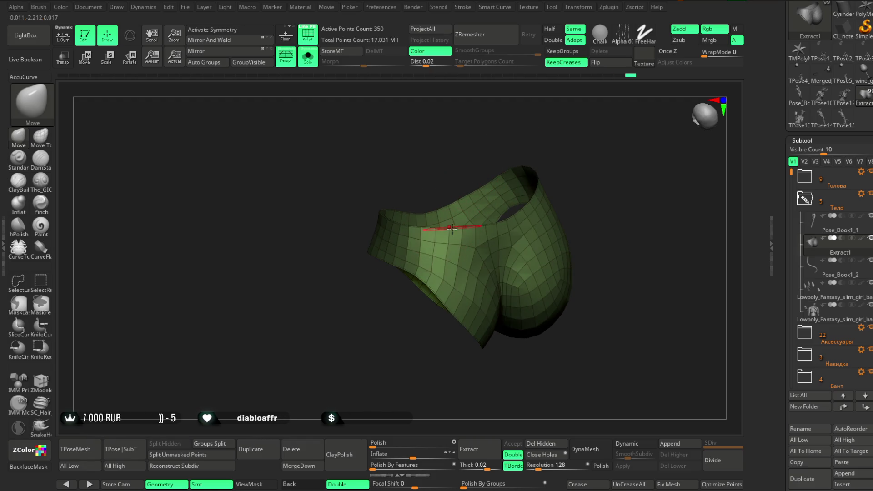
right_click_drag(566, 140, 449, 249)
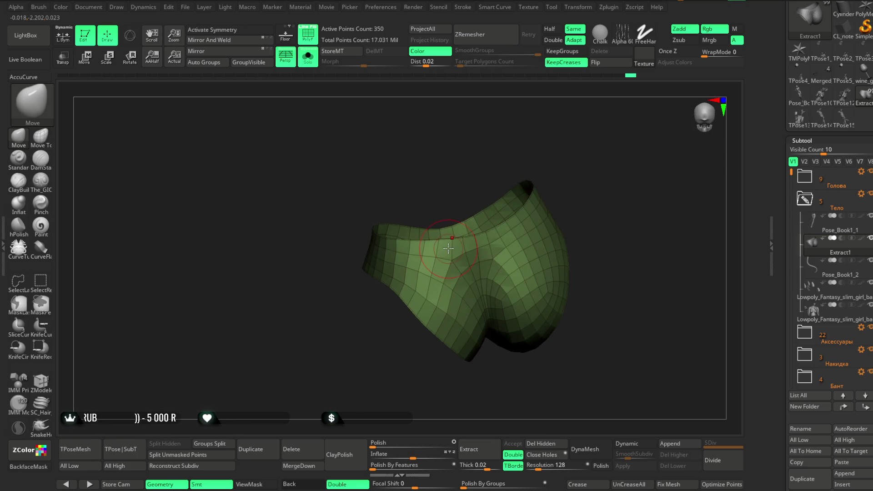
right_click_drag(559, 130, 462, 253)
Step: Orbit the isolated underwear from behind and into the waist opening to check its shape
key("space")
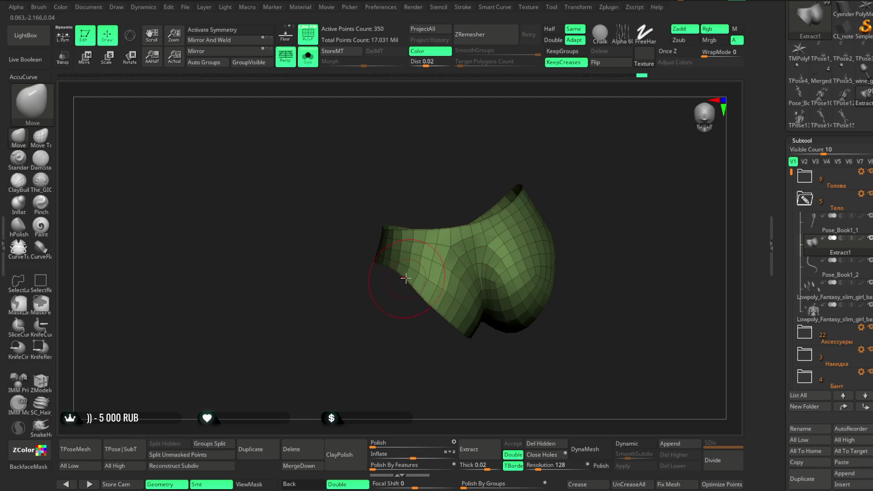
right_click_drag(396, 272, 402, 321)
mouse_move(508, 205)
right_mouse_down()
mouse_move(492, 158)
mouse_move(522, 177)
mouse_move(563, 172)
right_mouse_up()
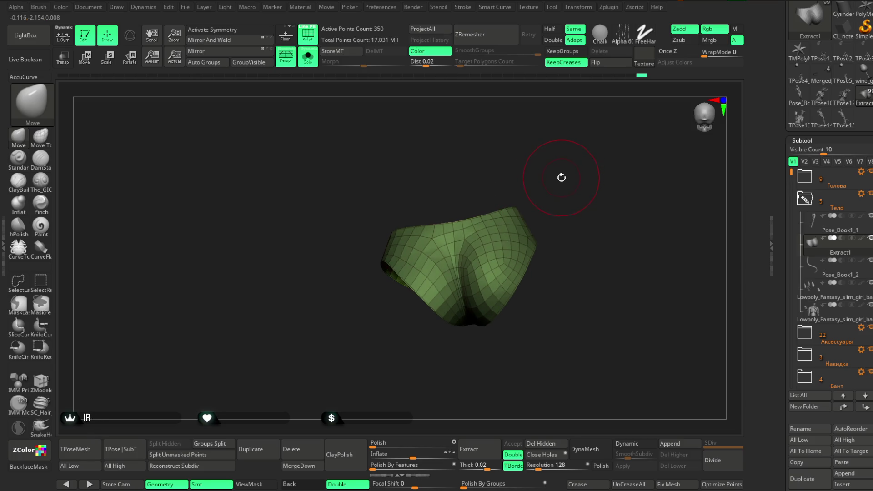
mouse_move(560, 182)
right_mouse_down()
mouse_move(572, 256)
mouse_move(553, 236)
right_mouse_up()
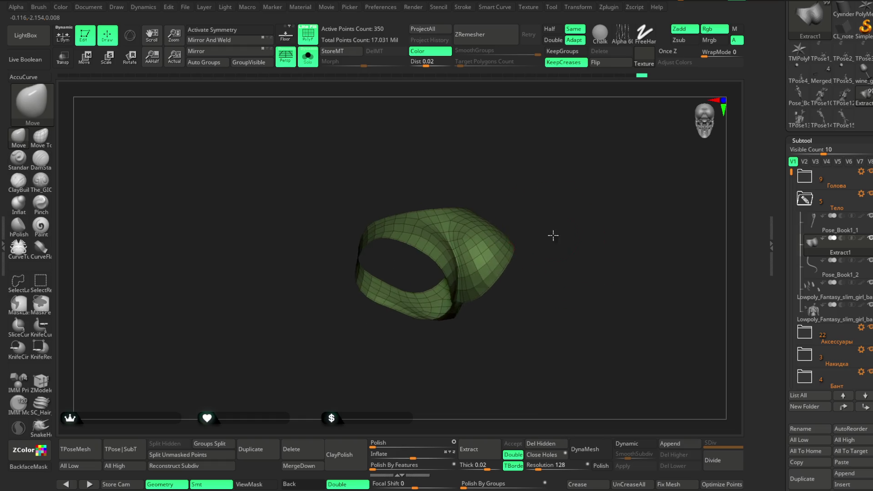
mouse_move(552, 273)
right_mouse_down()
mouse_move(541, 263)
mouse_move(571, 257)
mouse_move(532, 256)
mouse_move(614, 201)
right_mouse_up()
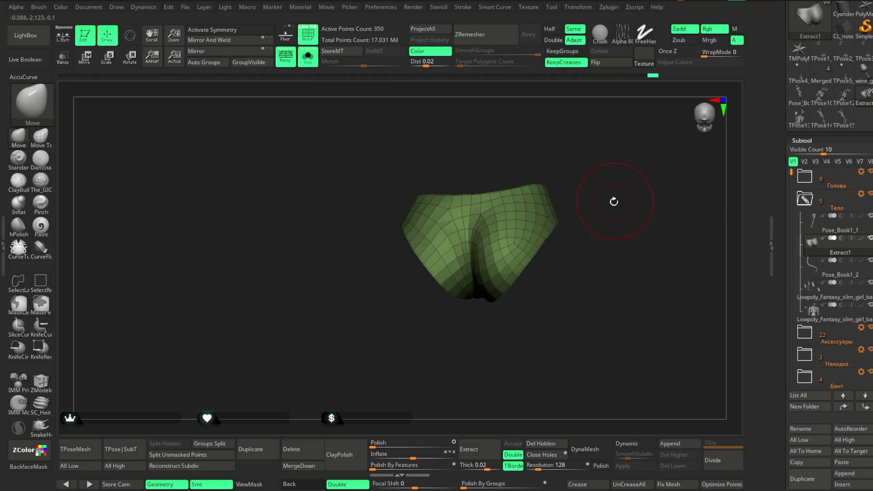
left_click_drag(578, 227, 583, 209)
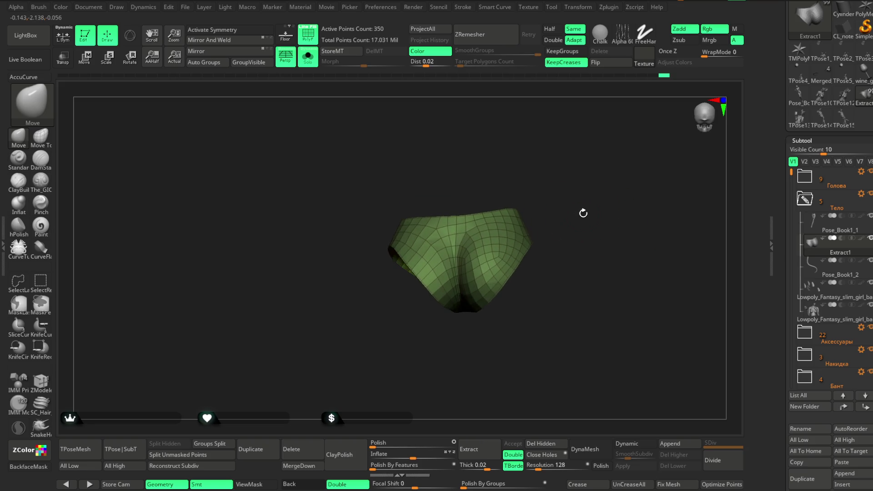
left_click_drag(526, 264, 518, 272)
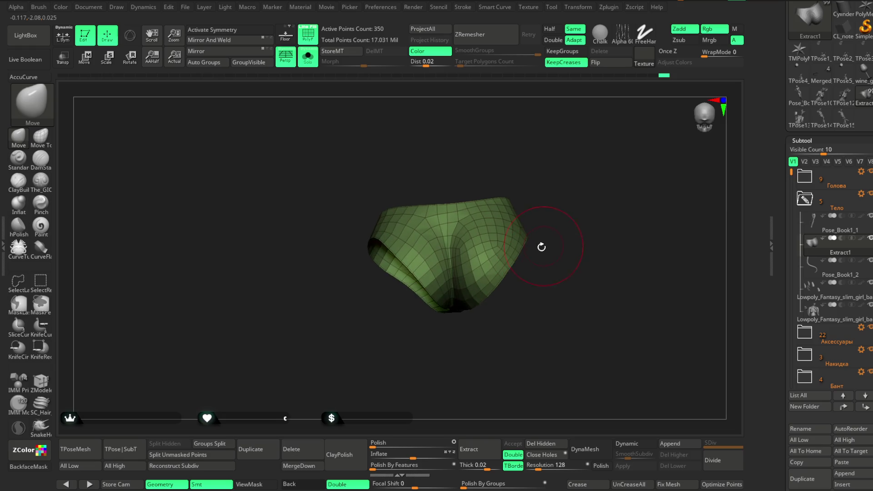
mouse_move(478, 321)
left_mouse_down()
mouse_move(425, 348)
mouse_move(416, 274)
left_mouse_up()
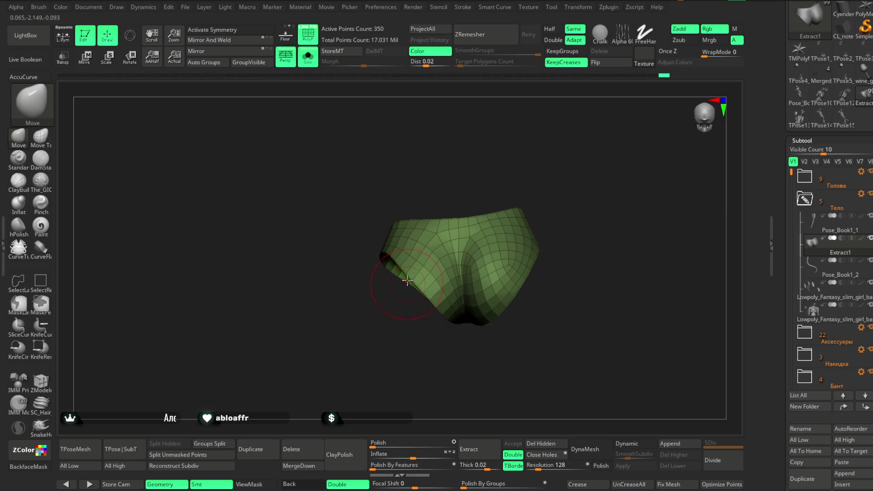
left_click_drag(571, 162, 532, 195)
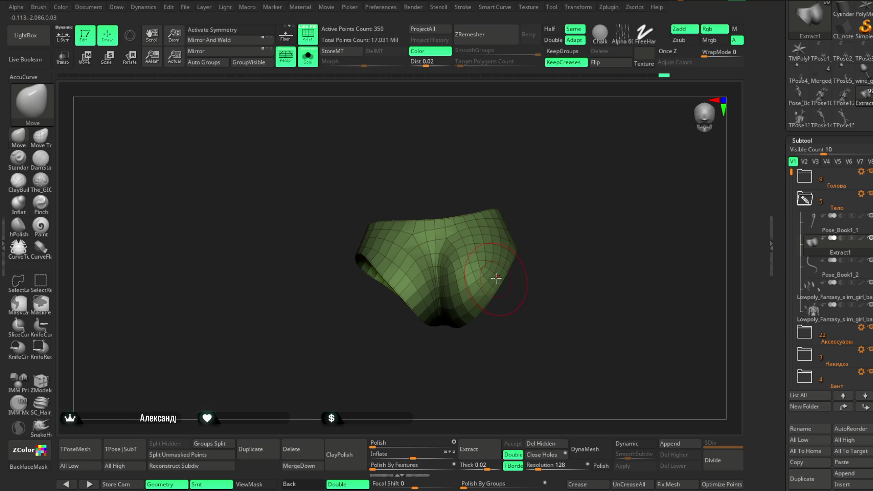
mouse_move(551, 225)
left_mouse_down()
mouse_move(550, 215)
mouse_move(574, 225)
mouse_move(489, 293)
left_mouse_up()
Step: Turn Solo off to show the whole character and view the hips from below
left_click(307, 57)
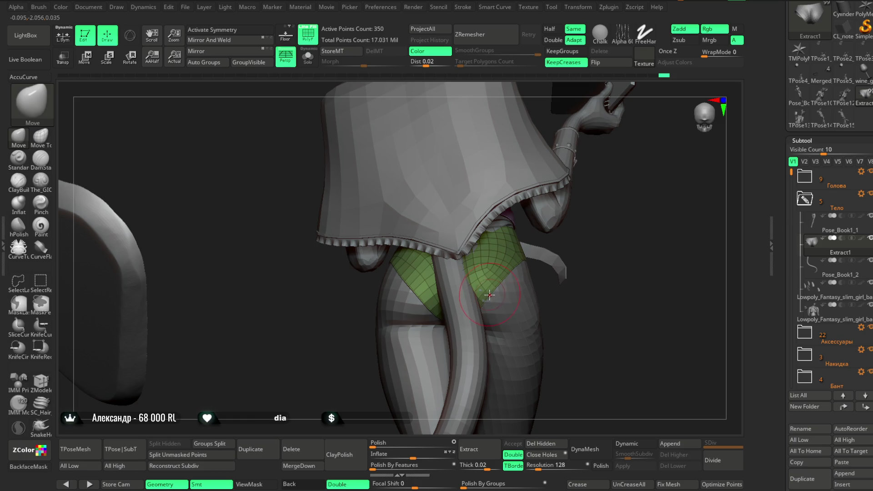
mouse_move(627, 226)
left_mouse_down()
mouse_move(601, 233)
mouse_move(624, 246)
mouse_move(651, 197)
mouse_move(639, 200)
left_mouse_up()
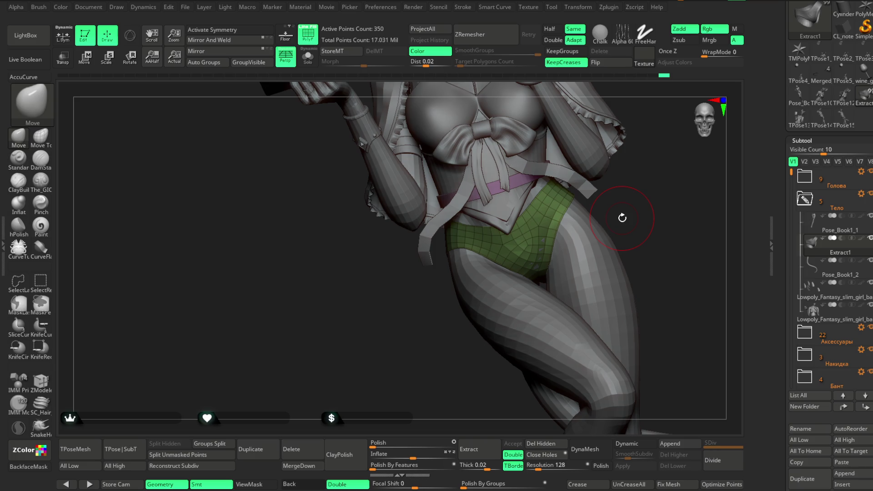
mouse_move(622, 217)
right_mouse_down()
mouse_move(642, 191)
mouse_move(503, 231)
right_mouse_up()
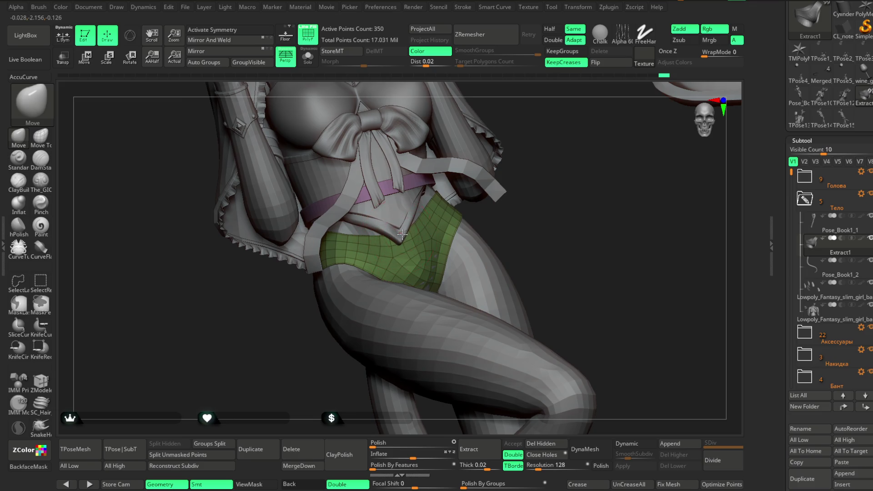
right_click_drag(402, 233, 411, 227)
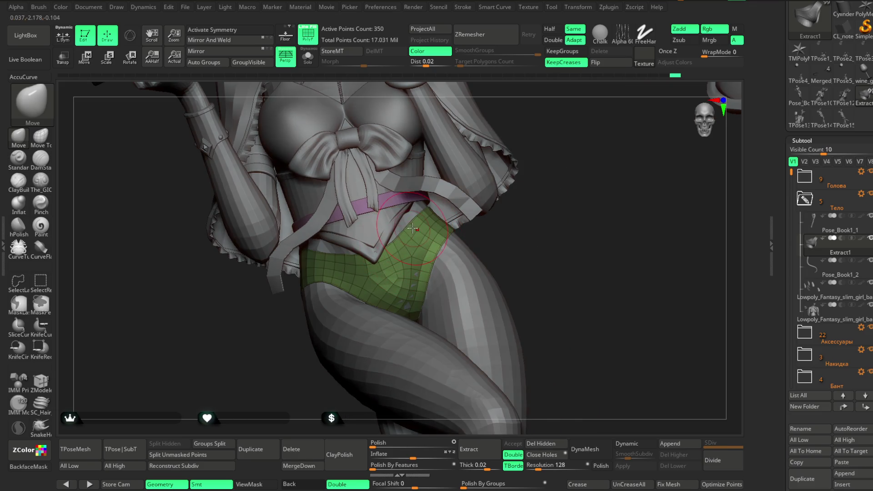
right_click_drag(514, 222, 478, 232)
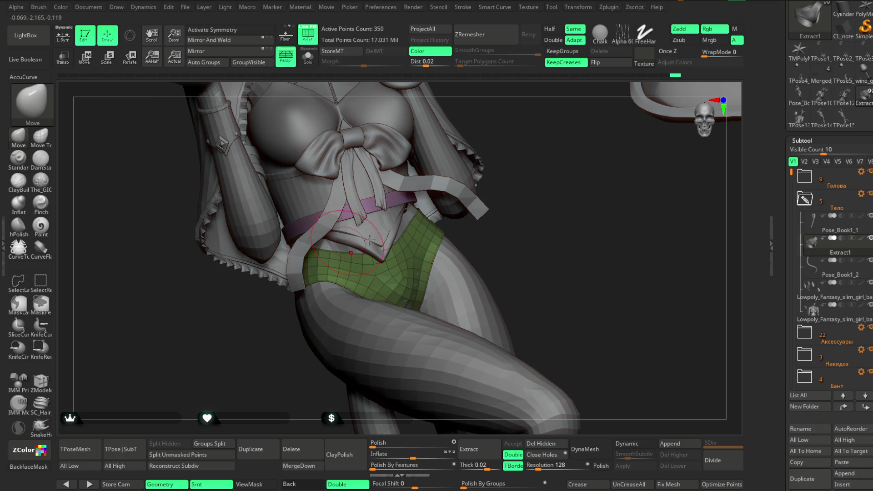
right_click_drag(324, 251, 355, 239)
right_click_drag(416, 230, 393, 257)
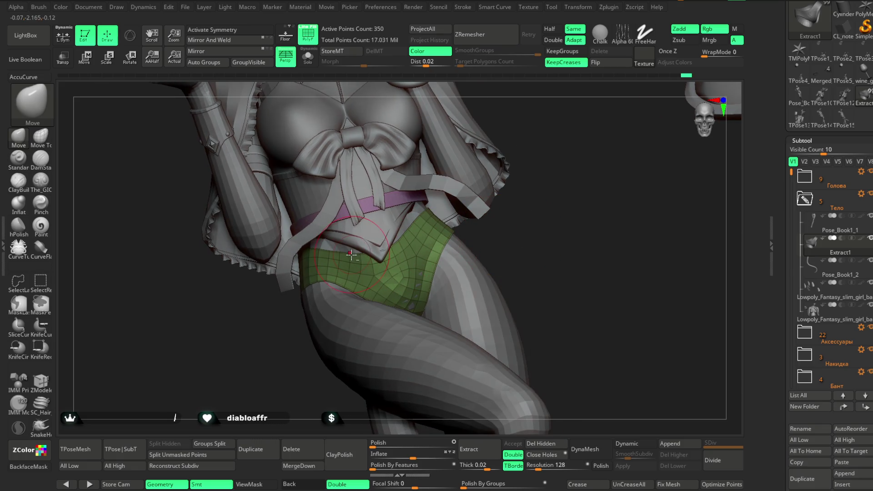
mouse_move(505, 259)
right_mouse_down()
mouse_move(518, 257)
mouse_move(505, 252)
right_mouse_up()
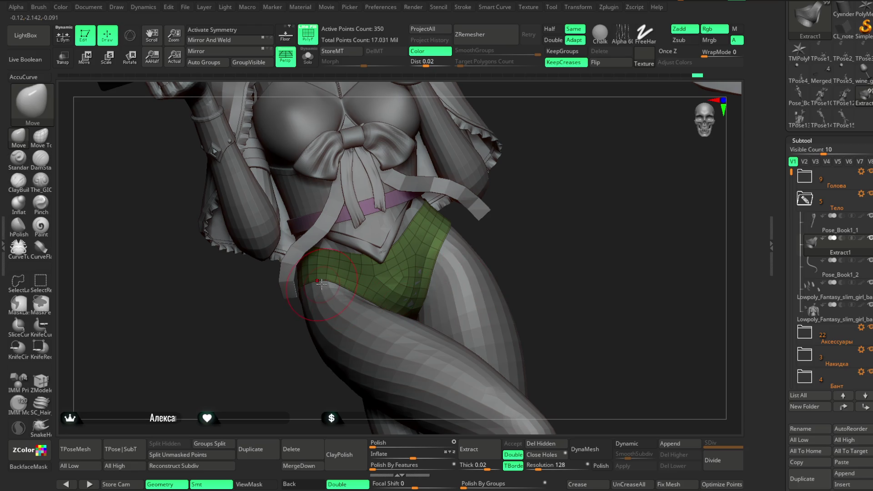
key("space")
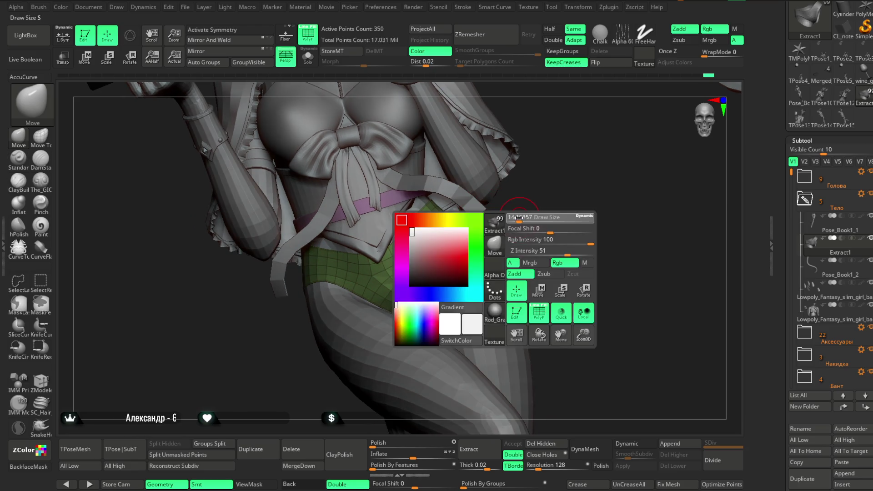
key("space")
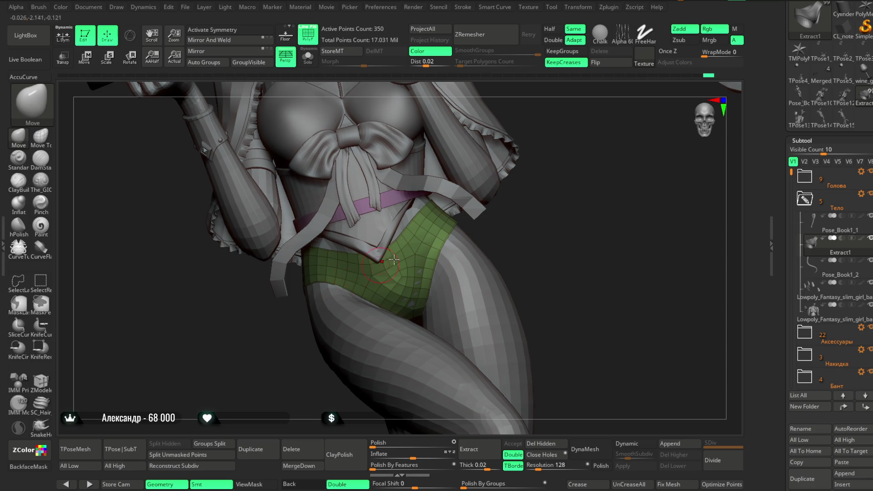
right_click_drag(325, 285, 447, 259)
key("space")
key("space")
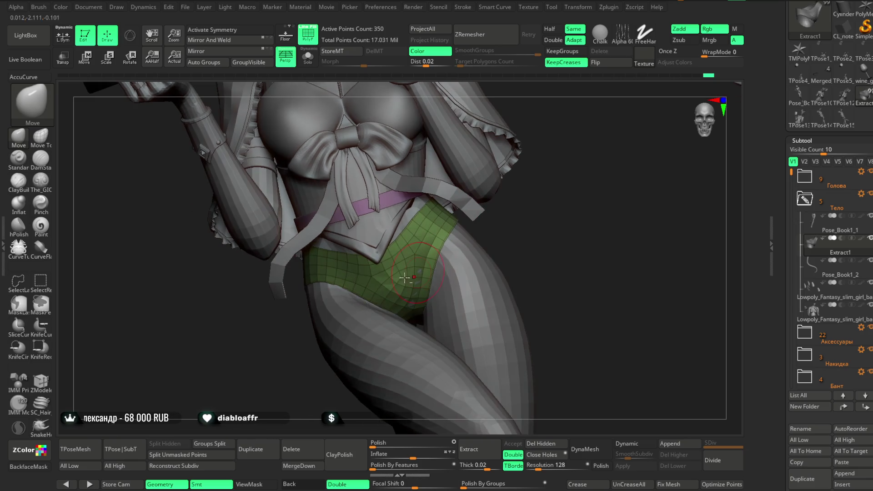